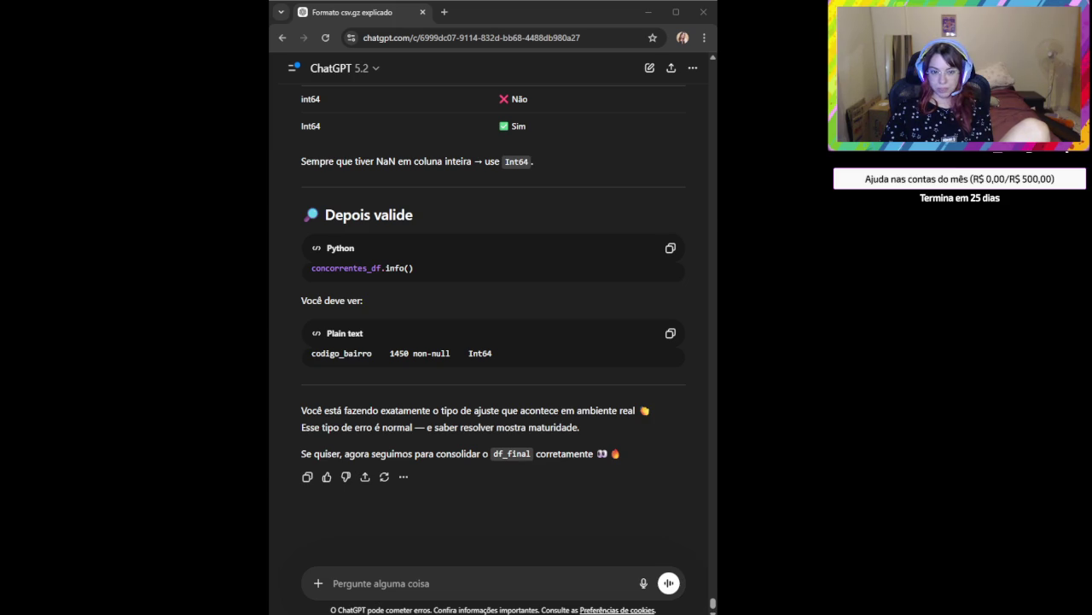
Paste the df.info() column listing and ask 'Não tem problema termos dois tipos de inteiro nesse dataframe?'.
{"action": "key", "text": "alt+Tab"}
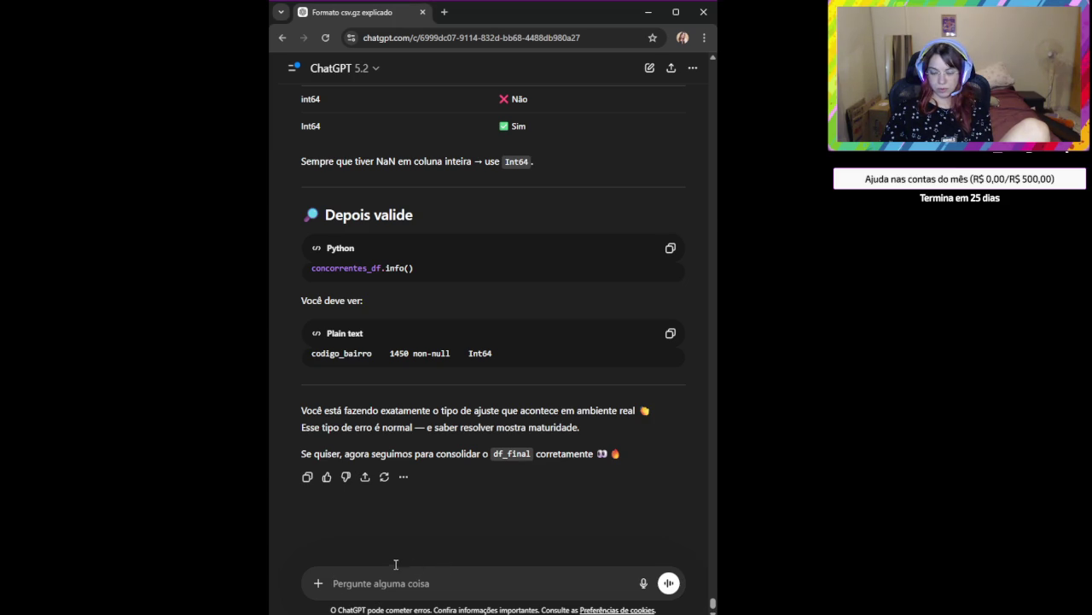
{"action": "left_click", "coordinate": [371, 587]}
{"action": "key", "text": "ctrl+v"}
{"action": "scroll", "coordinate": [367, 555], "scroll_direction": "down", "scroll_amount": 2}
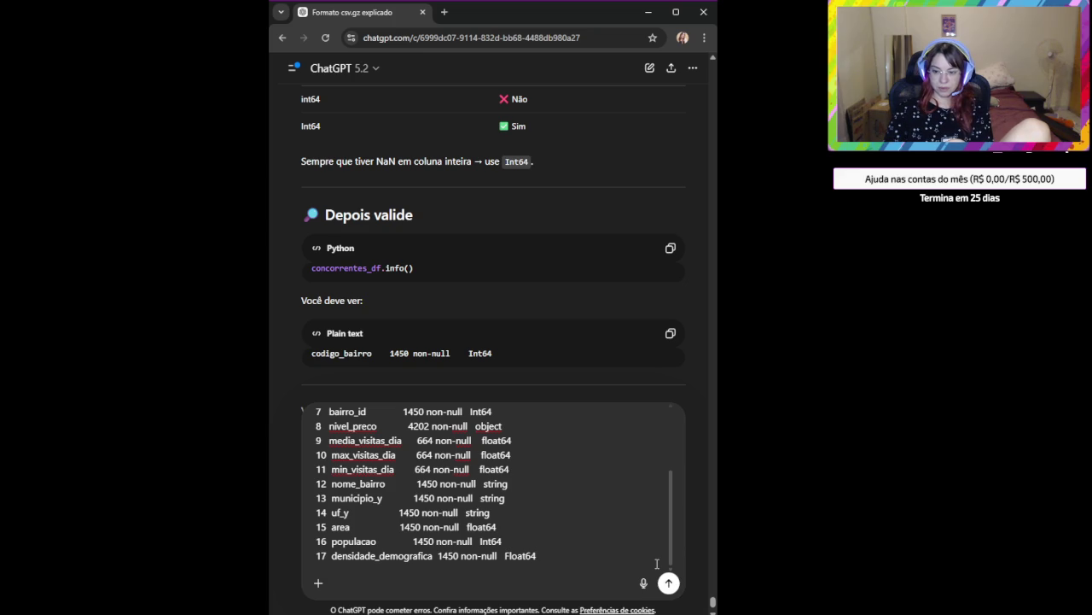
{"action": "key", "text": "shift+Return"}
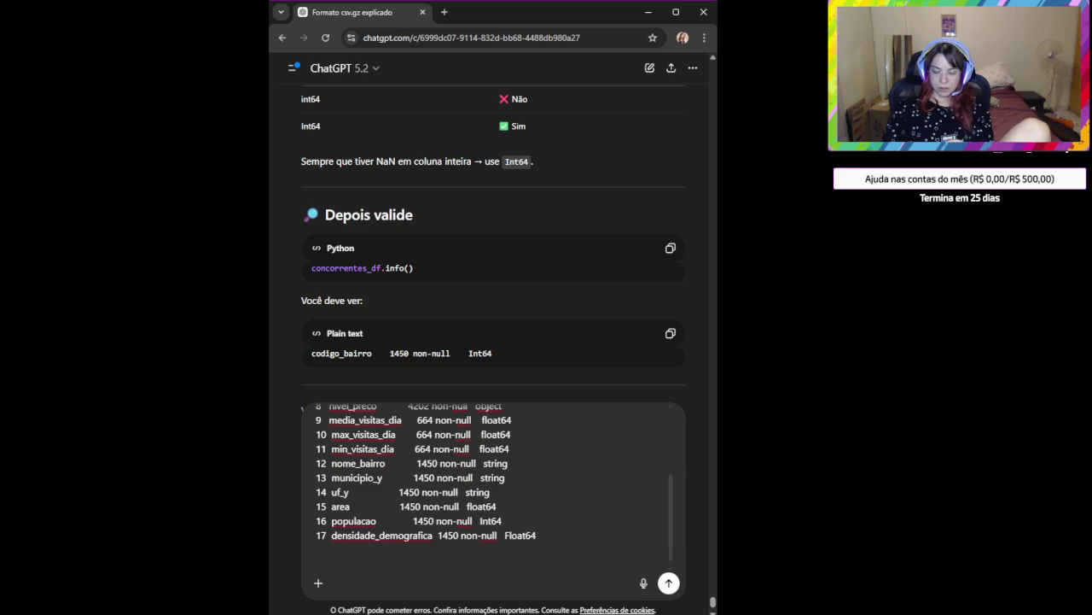
{"action": "type", "text": "Não tem problema termos dois tipos de inteiro nesse dataframe"}
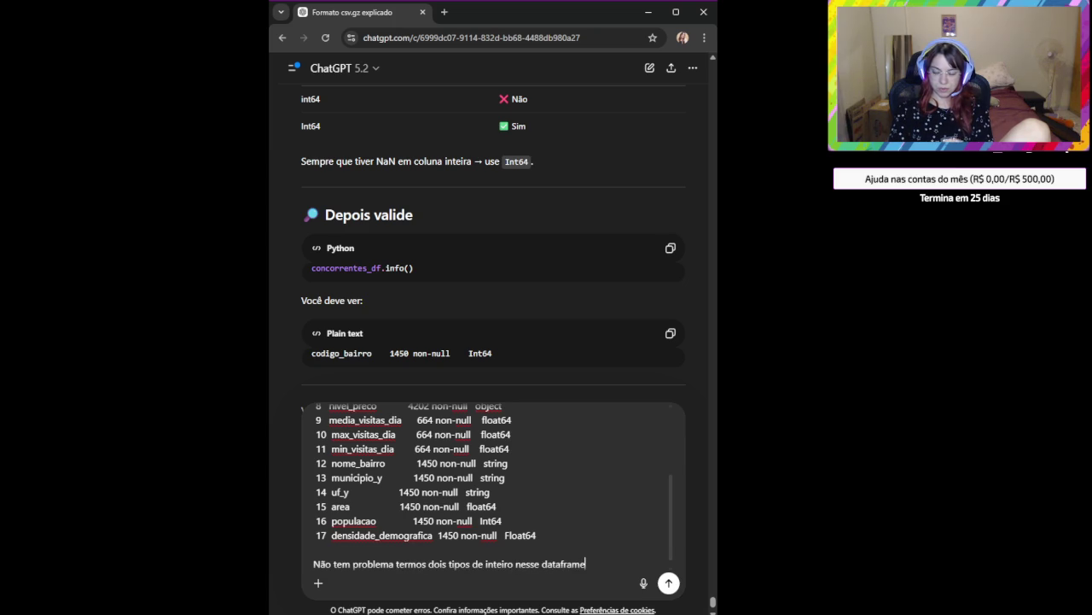
{"action": "type", "text": "?"}
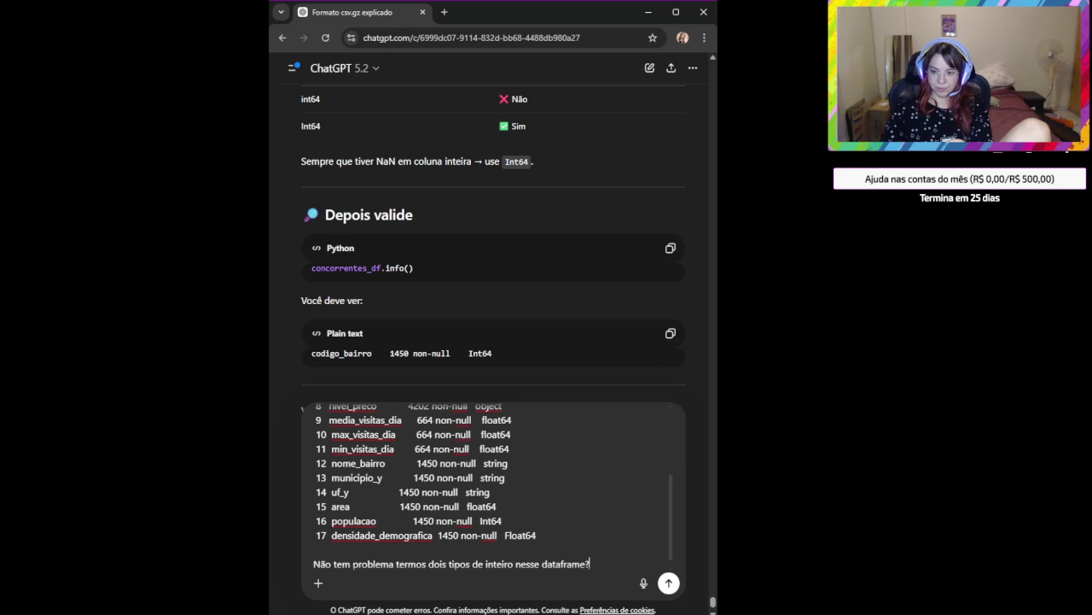
Add the type names 'Int64, int64' below the question and send it to ChatGPT.
{"action": "scroll", "coordinate": [537, 434], "scroll_direction": "down", "scroll_amount": 1}
{"action": "scroll", "coordinate": [537, 435], "scroll_direction": "up", "scroll_amount": 2}
{"action": "scroll", "coordinate": [515, 483], "scroll_direction": "up", "scroll_amount": 1}
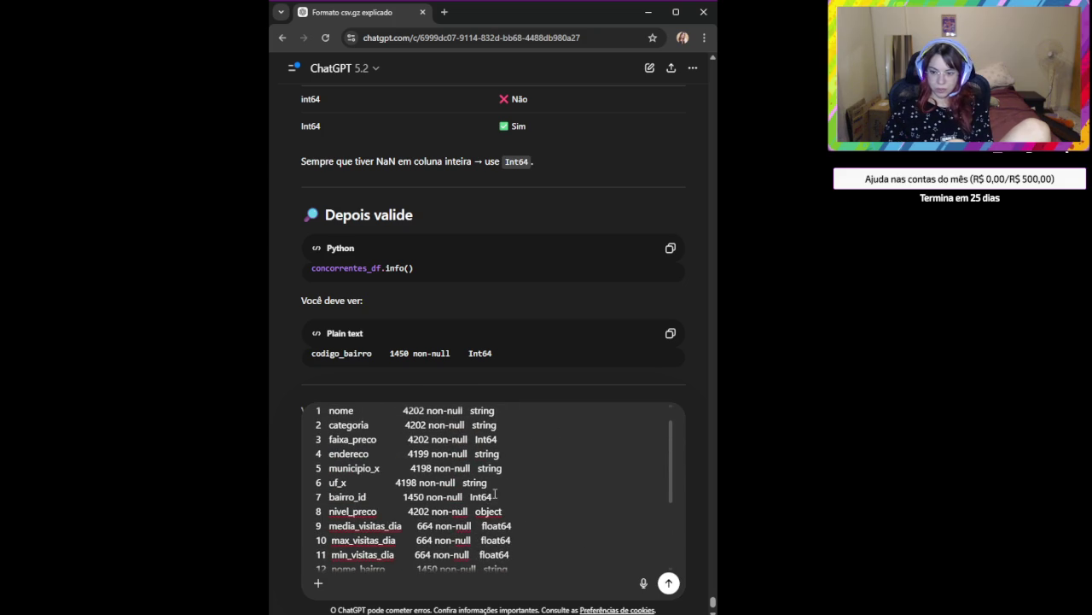
{"action": "left_click_drag", "start_coordinate": [498, 496], "coordinate": [470, 496]}
{"action": "key", "text": "ctrl+c"}
{"action": "scroll", "coordinate": [477, 495], "scroll_direction": "down", "scroll_amount": 3}
{"action": "key", "text": "shift+Return"}
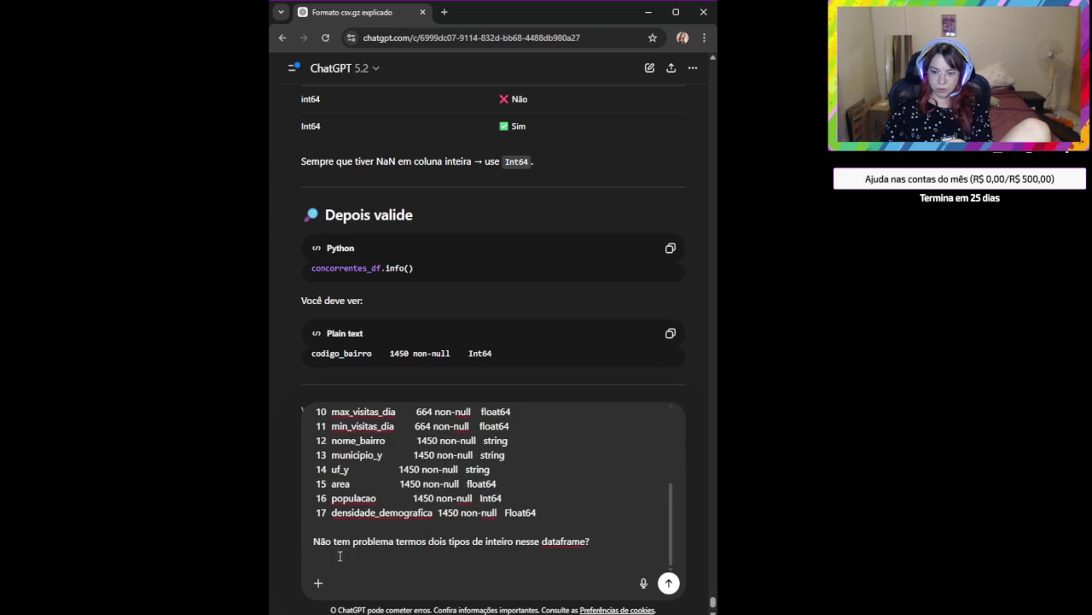
{"action": "key", "text": "ctrl+v"}
{"action": "type", "text": ", int"}
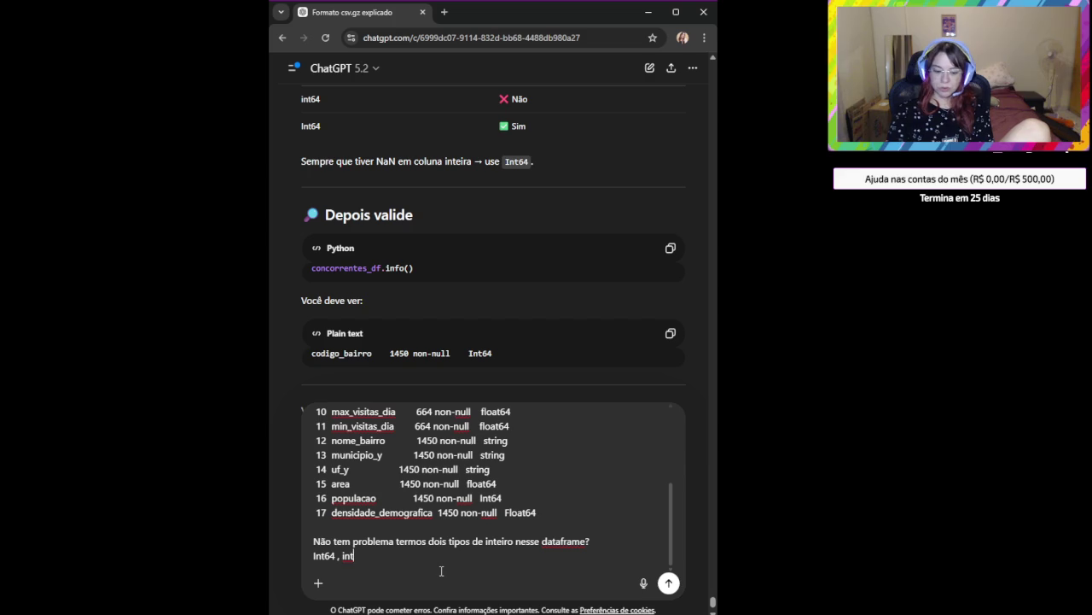
{"action": "type", "text": "64"}
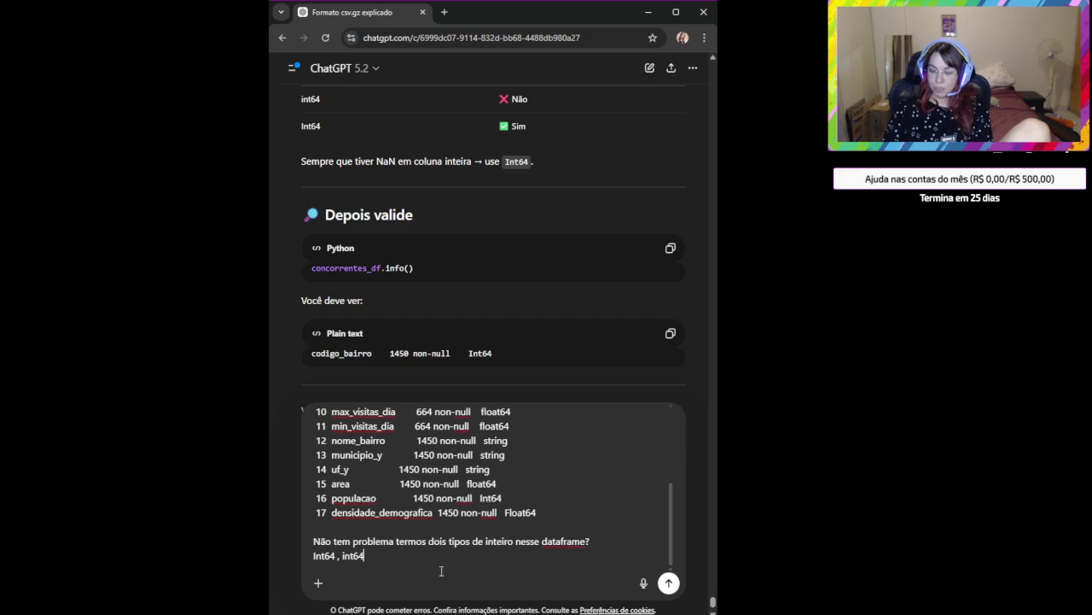
{"action": "key", "text": "Return"}
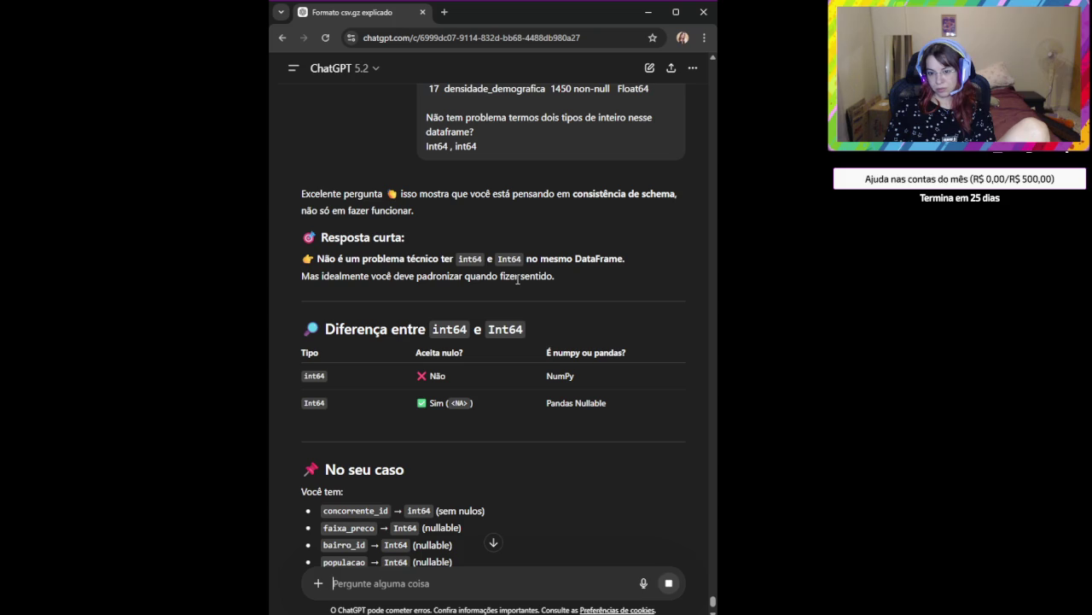
Read ChatGPT's int64 vs Int64 reply, highlighting the bullets on IDs and nullable columns.
{"action": "mouse_move", "coordinate": [496, 376]}
{"action": "scroll", "coordinate": [495, 367], "scroll_direction": "down", "scroll_amount": 1}
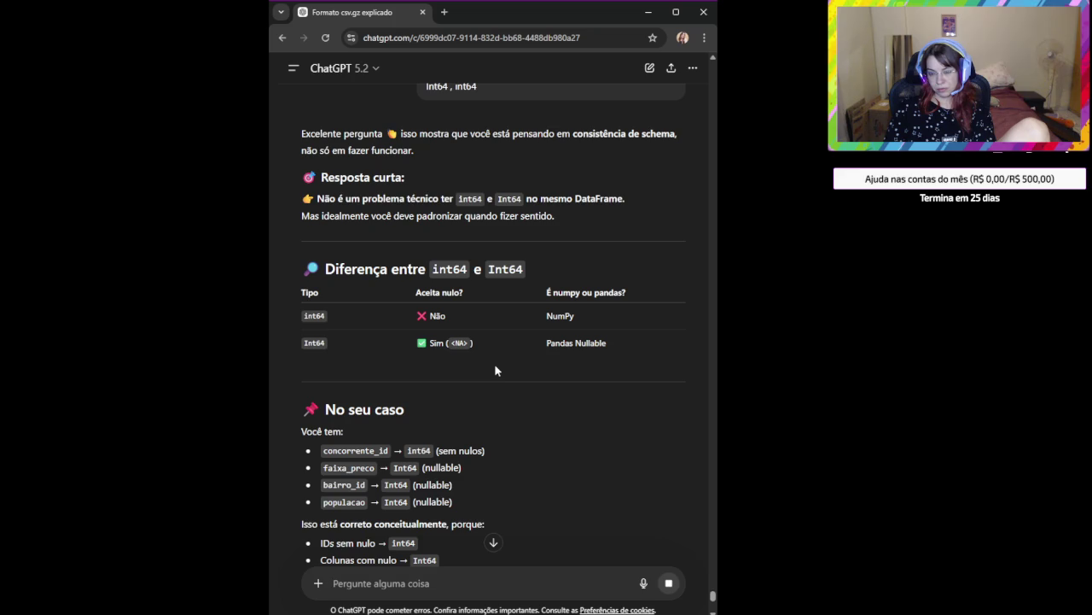
{"action": "scroll", "coordinate": [495, 363], "scroll_direction": "down", "scroll_amount": 1}
{"action": "scroll", "coordinate": [495, 370], "scroll_direction": "down", "scroll_amount": 1}
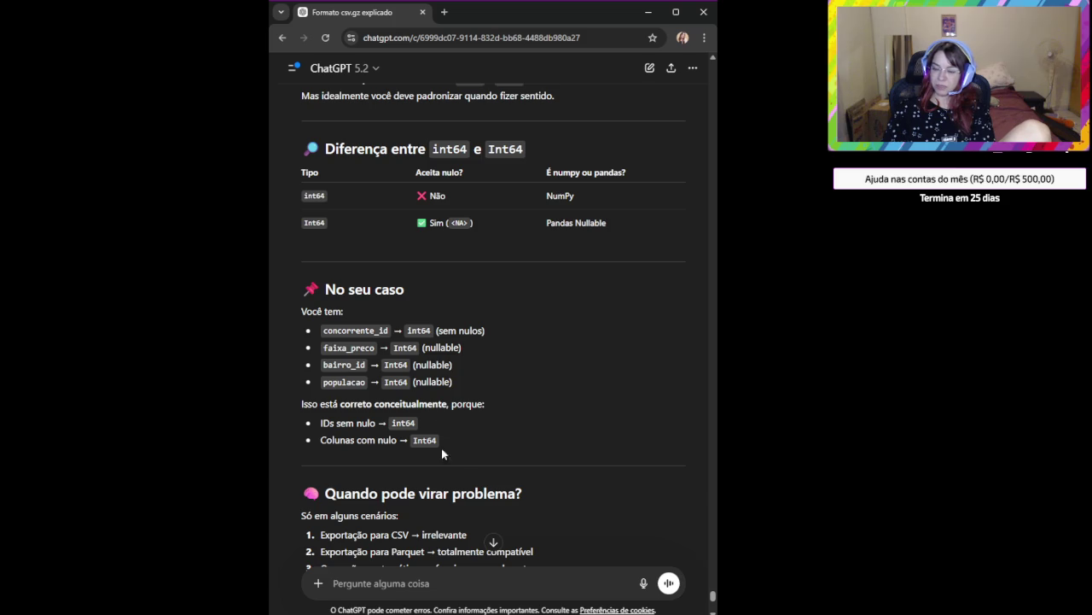
{"action": "left_click_drag", "start_coordinate": [443, 442], "coordinate": [322, 418]}
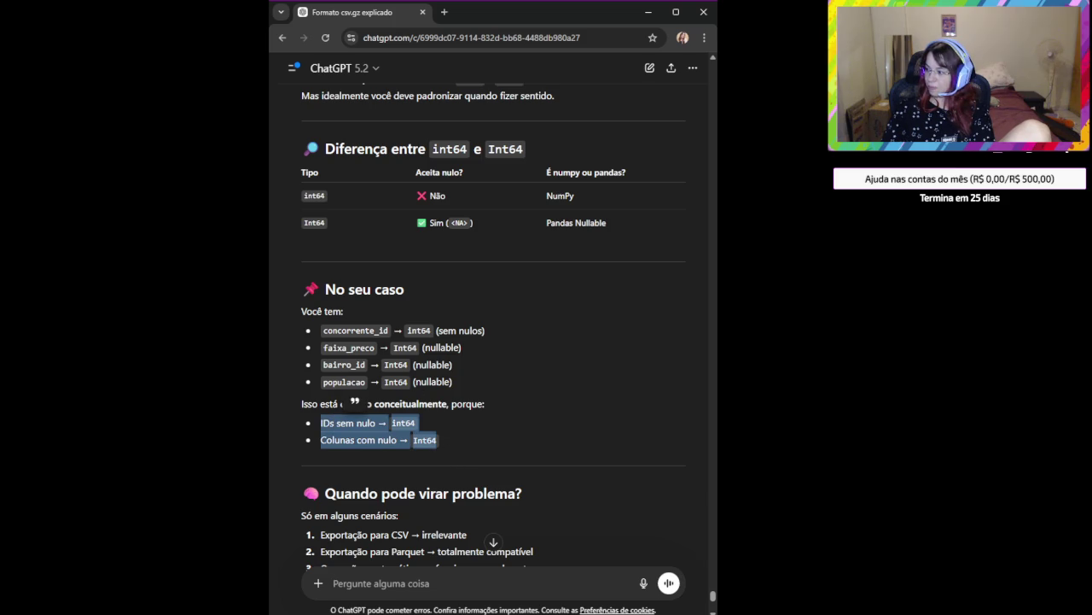
{"action": "scroll", "coordinate": [502, 367], "scroll_direction": "down", "scroll_amount": 1}
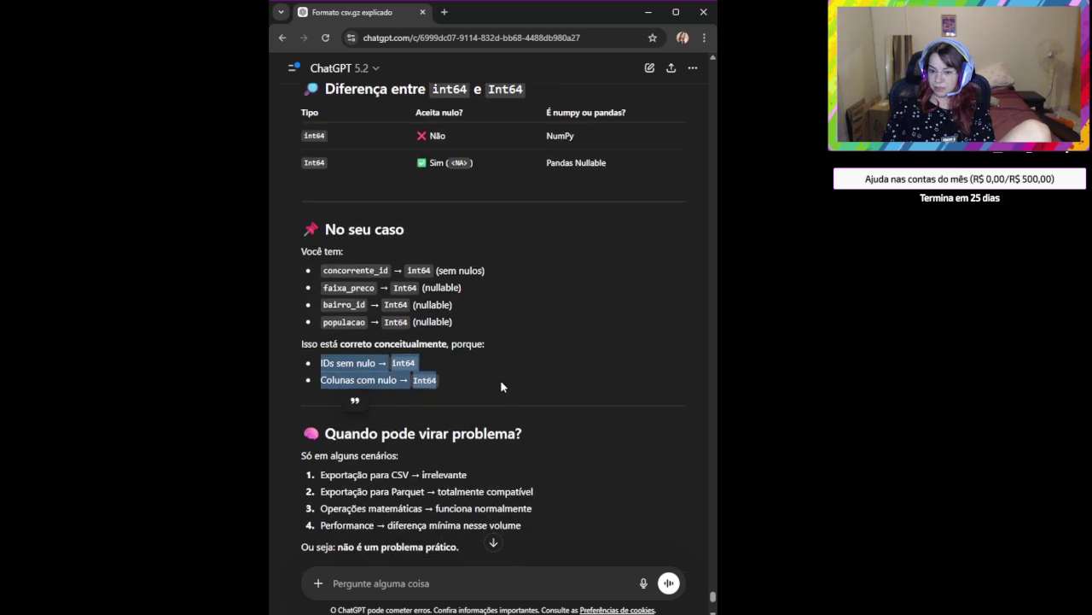
{"action": "scroll", "coordinate": [478, 380], "scroll_direction": "down", "scroll_amount": 1}
{"action": "scroll", "coordinate": [512, 371], "scroll_direction": "down", "scroll_amount": 1}
{"action": "left_click", "coordinate": [519, 367]}
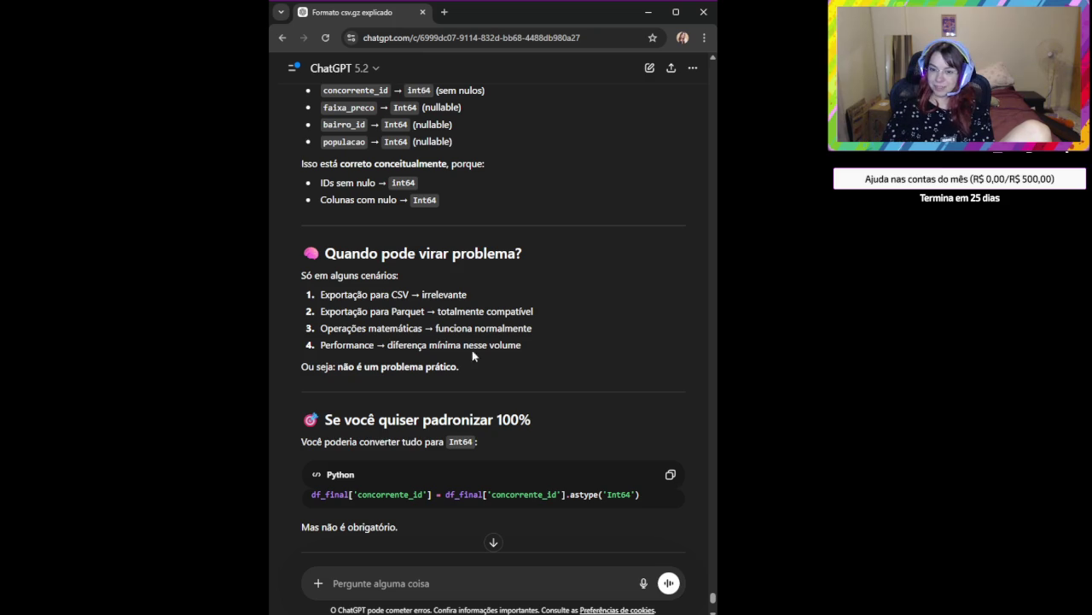
{"action": "triple_click", "coordinate": [406, 331]}
{"action": "left_click", "coordinate": [541, 341]}
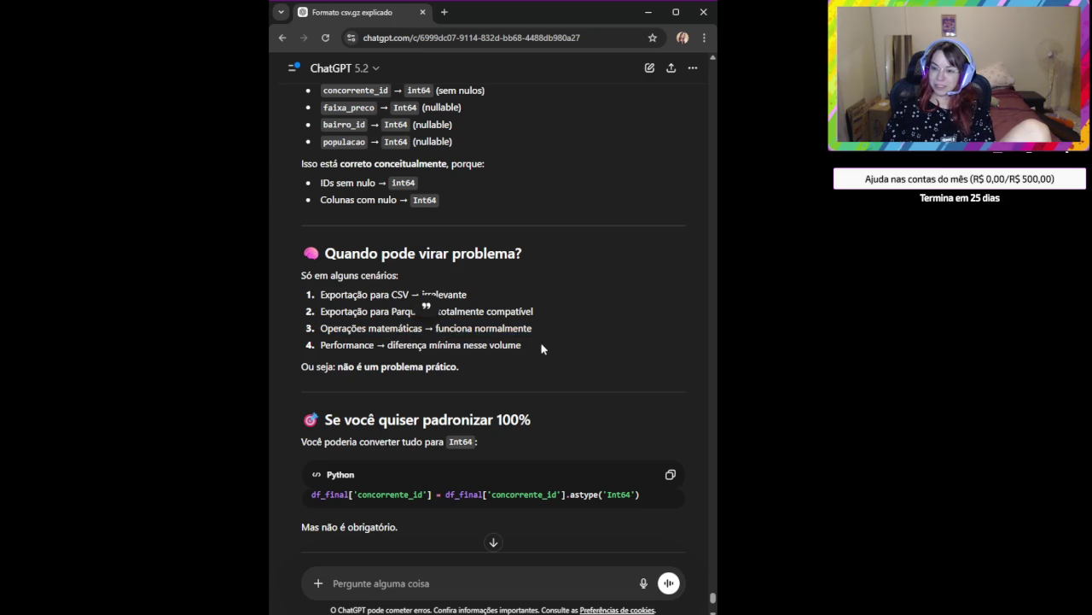
{"action": "left_click_drag", "start_coordinate": [329, 328], "coordinate": [574, 331]}
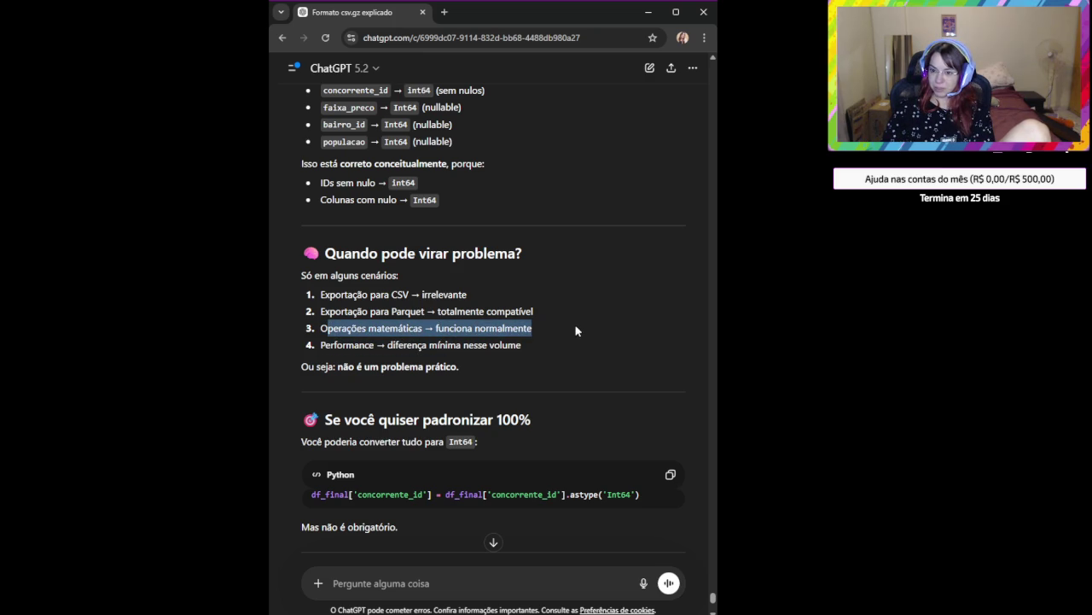
{"action": "left_click_drag", "start_coordinate": [353, 344], "coordinate": [554, 354]}
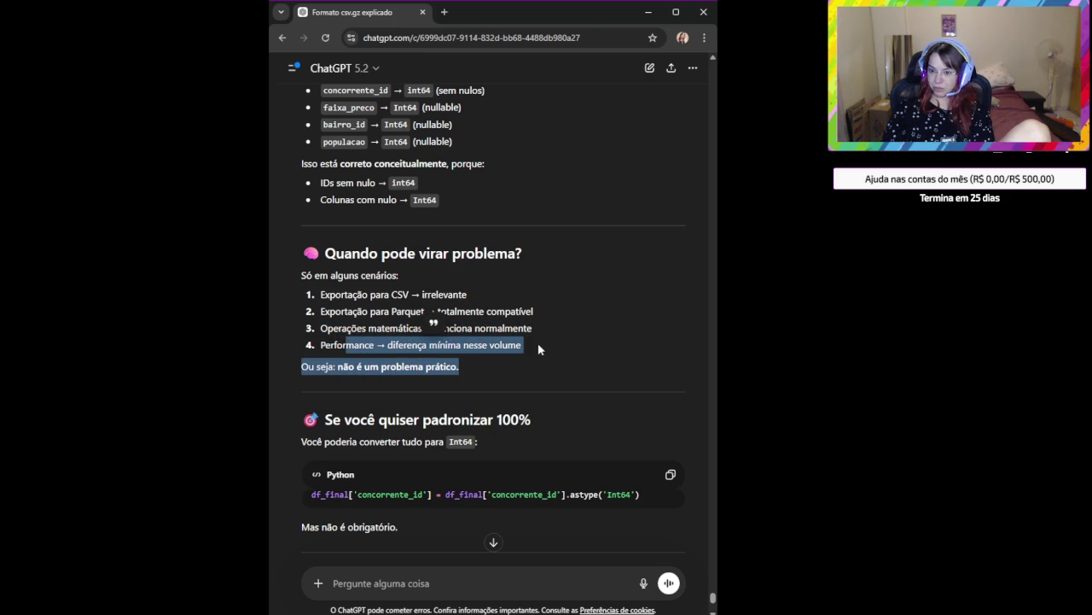
{"action": "left_click", "coordinate": [530, 344]}
{"action": "scroll", "coordinate": [530, 342], "scroll_direction": "down", "scroll_amount": 1}
{"action": "scroll", "coordinate": [531, 346], "scroll_direction": "down", "scroll_amount": 2}
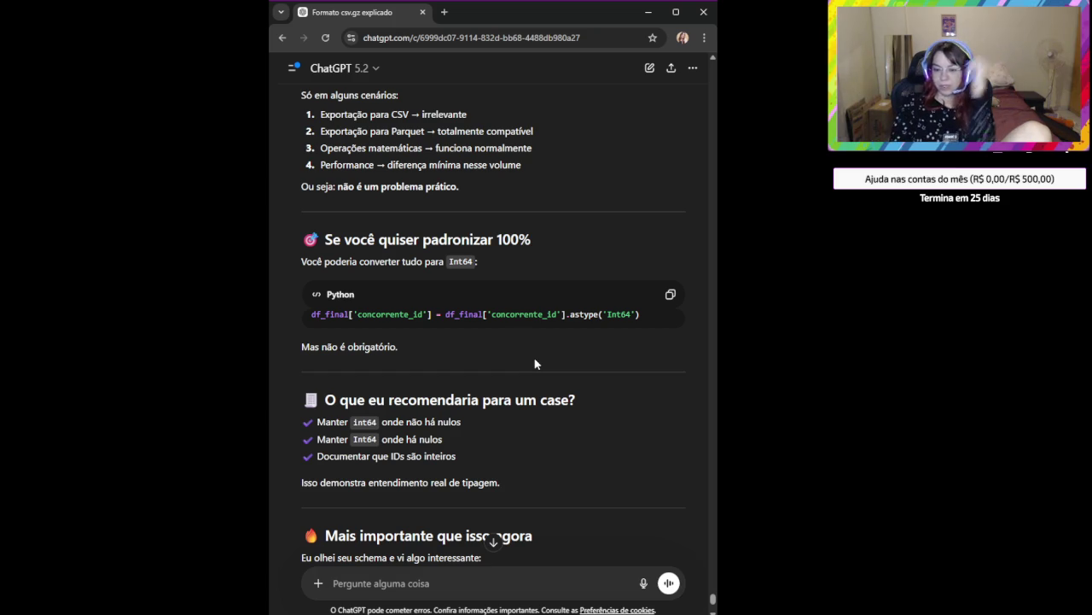
{"action": "triple_click", "coordinate": [419, 456]}
{"action": "left_click", "coordinate": [488, 464]}
{"action": "triple_click", "coordinate": [464, 451]}
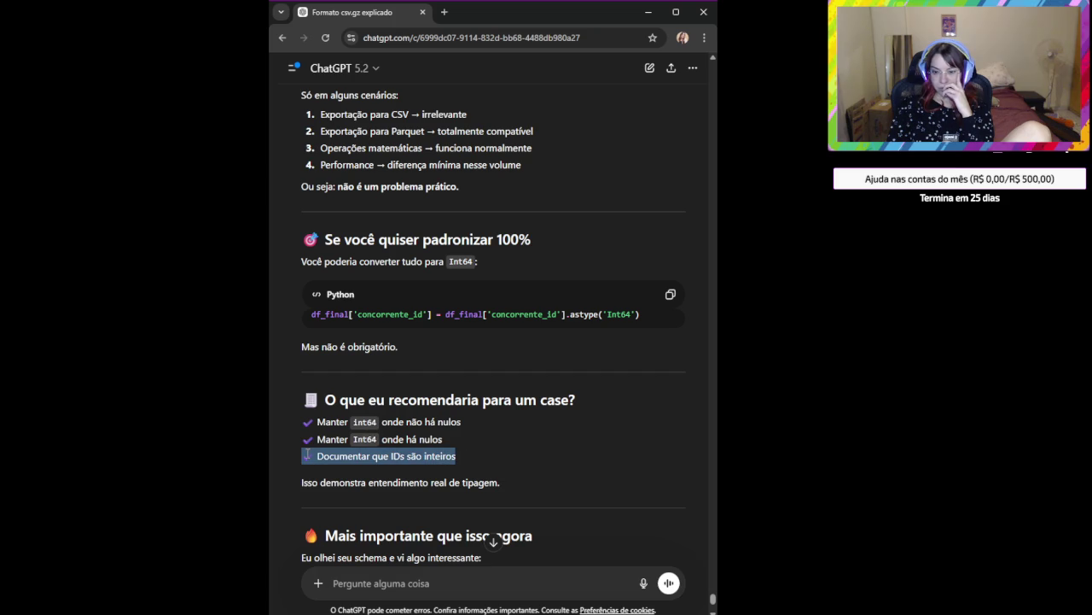
{"action": "left_click", "coordinate": [460, 453]}
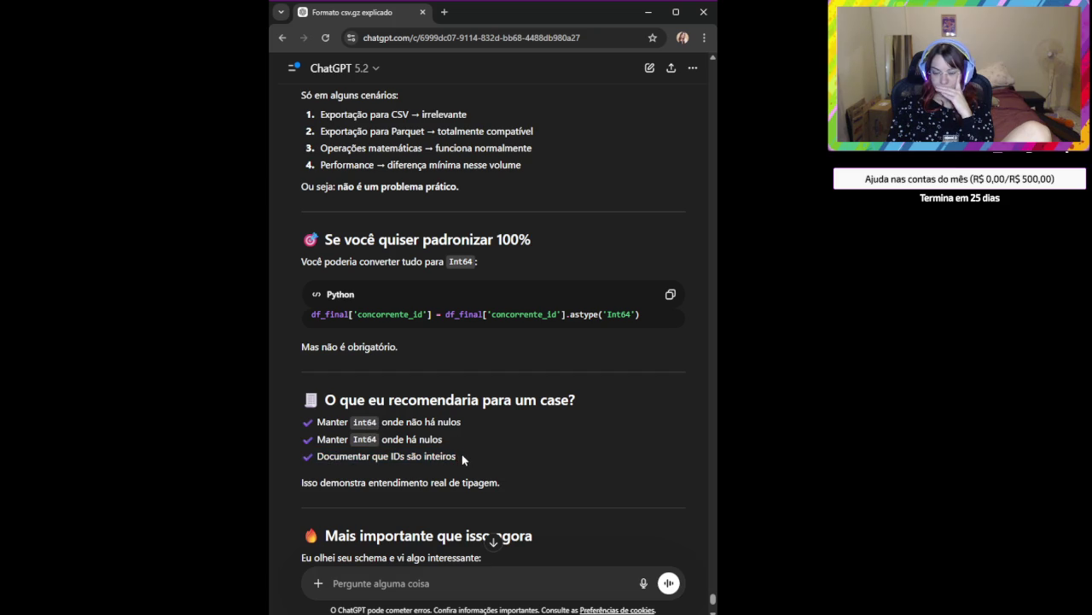
{"action": "double_click", "coordinate": [485, 398]}
{"action": "triple_click", "coordinate": [485, 399]}
{"action": "left_click", "coordinate": [444, 435]}
{"action": "mouse_move", "coordinate": [457, 443]}
{"action": "left_mouse_down"}
{"action": "mouse_move", "coordinate": [323, 439]}
{"action": "mouse_move", "coordinate": [316, 420]}
{"action": "left_mouse_up"}
{"action": "left_click", "coordinate": [525, 450]}
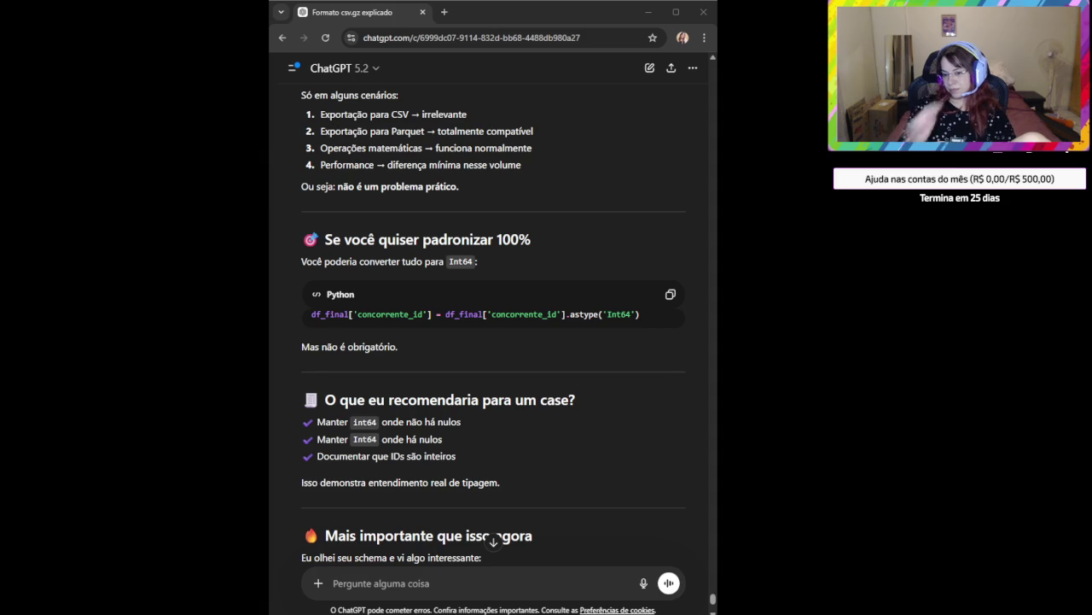
{"action": "scroll", "coordinate": [459, 429], "scroll_direction": "down", "scroll_amount": 2}
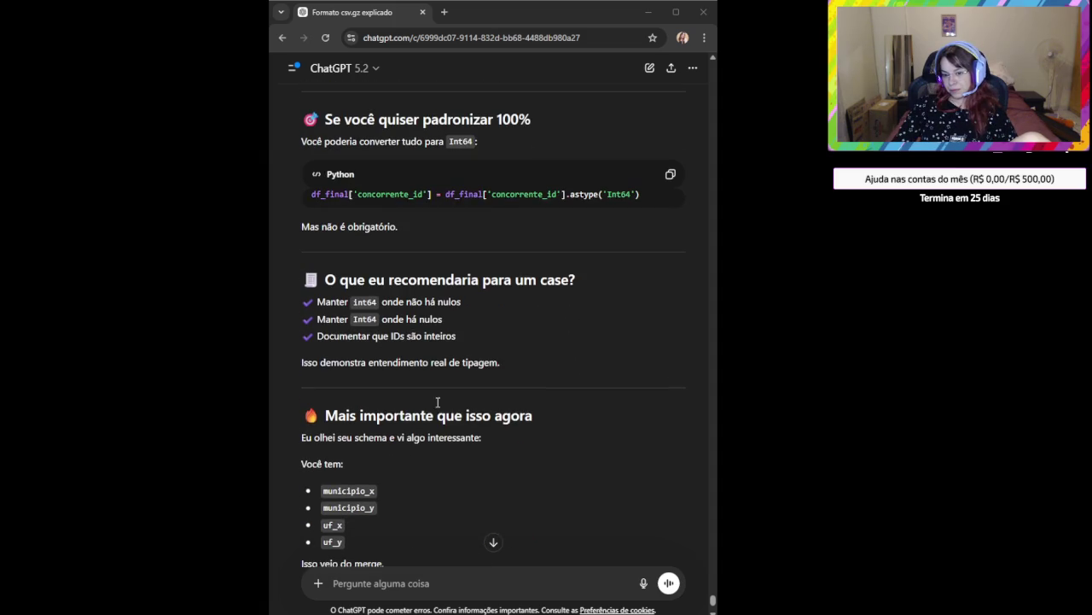
{"action": "triple_click", "coordinate": [397, 360]}
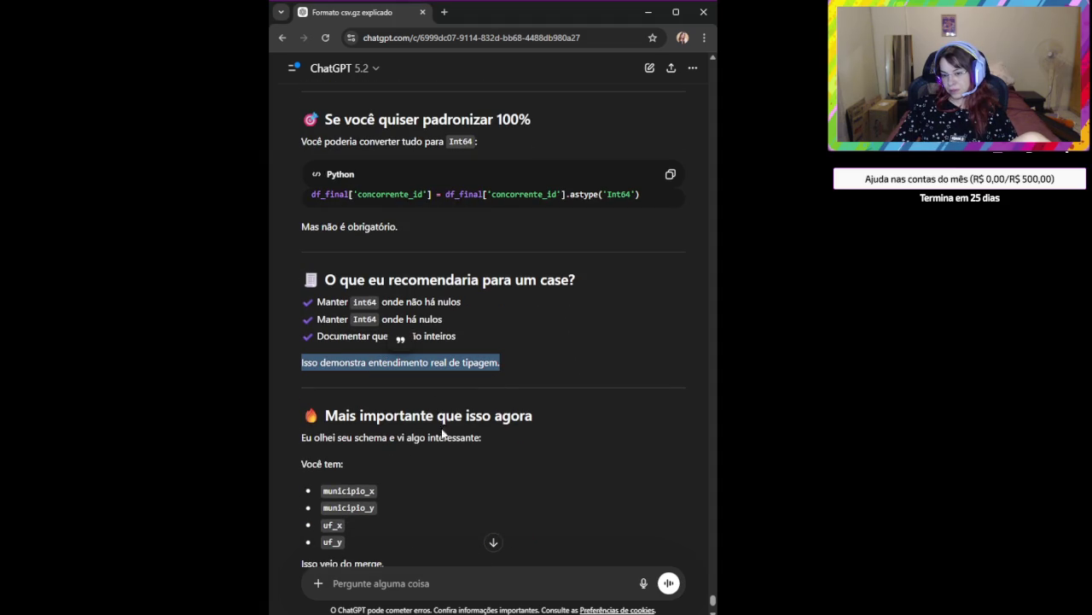
{"action": "scroll", "coordinate": [452, 449], "scroll_direction": "down", "scroll_amount": 1}
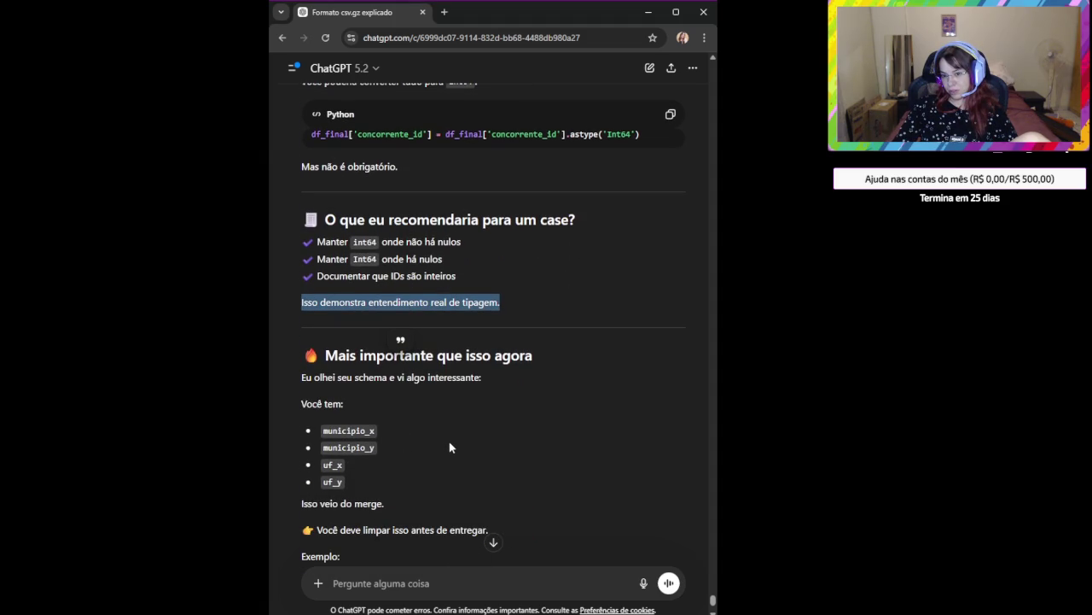
{"action": "double_click", "coordinate": [365, 448]}
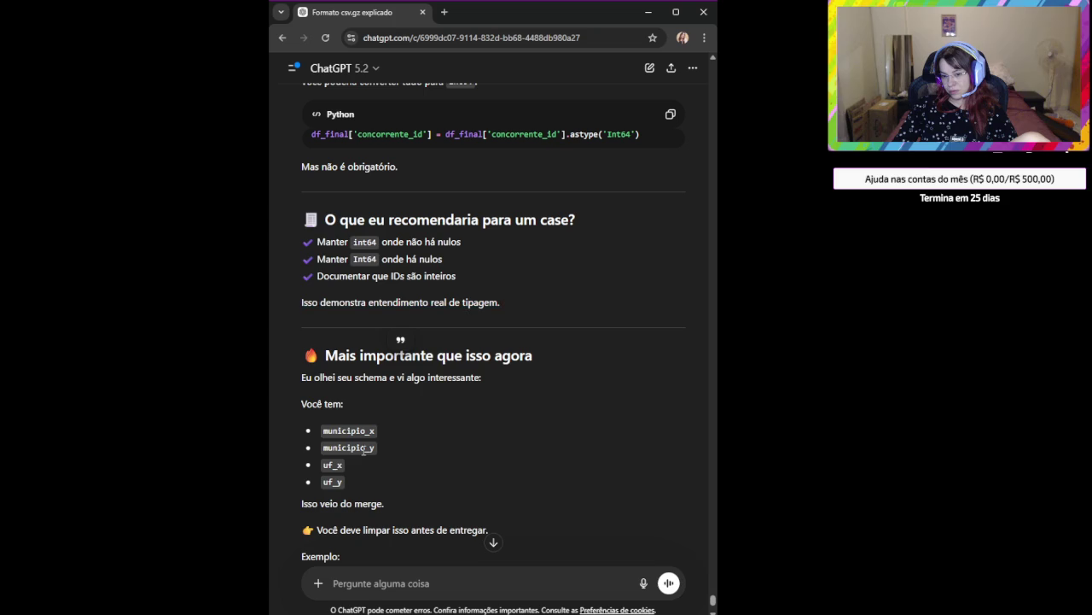
{"action": "triple_click", "coordinate": [341, 504]}
{"action": "scroll", "coordinate": [415, 516], "scroll_direction": "down", "scroll_amount": 1}
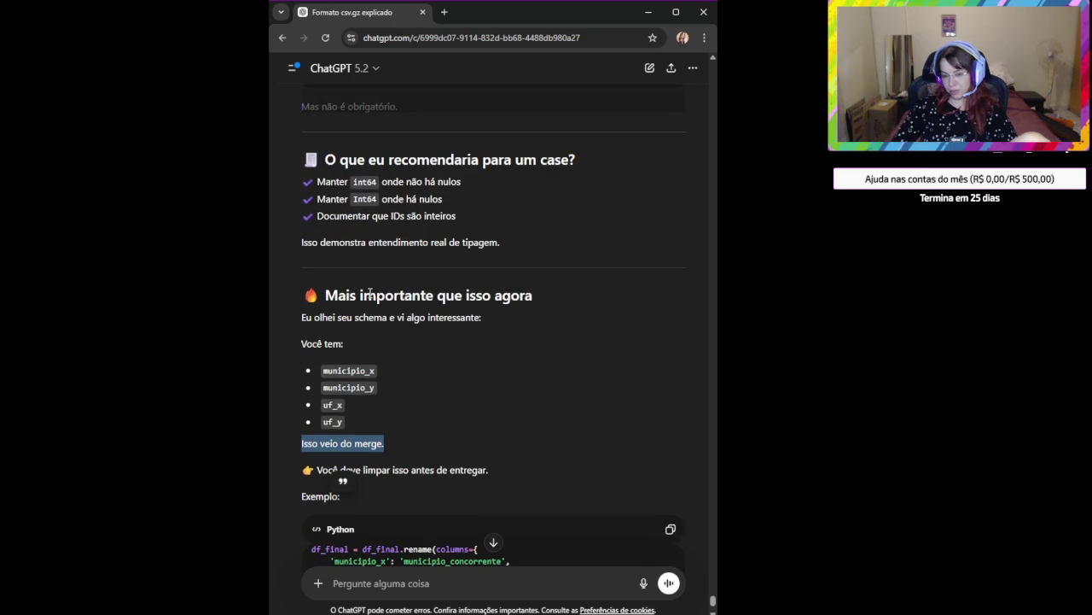
{"action": "scroll", "coordinate": [495, 479], "scroll_direction": "down", "scroll_amount": 2}
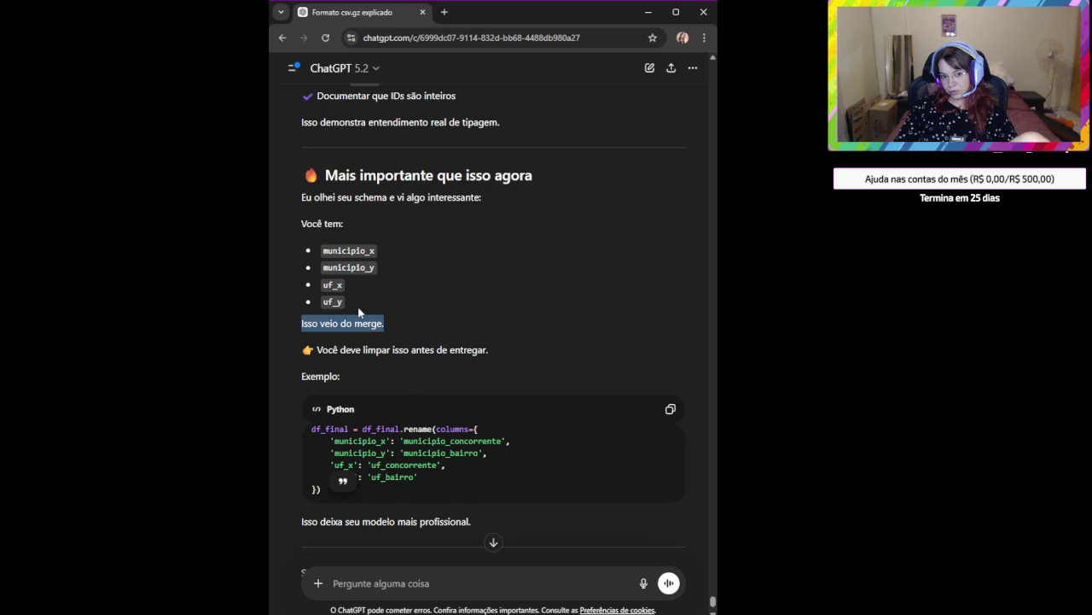
{"action": "key", "text": "alt+Tab"}
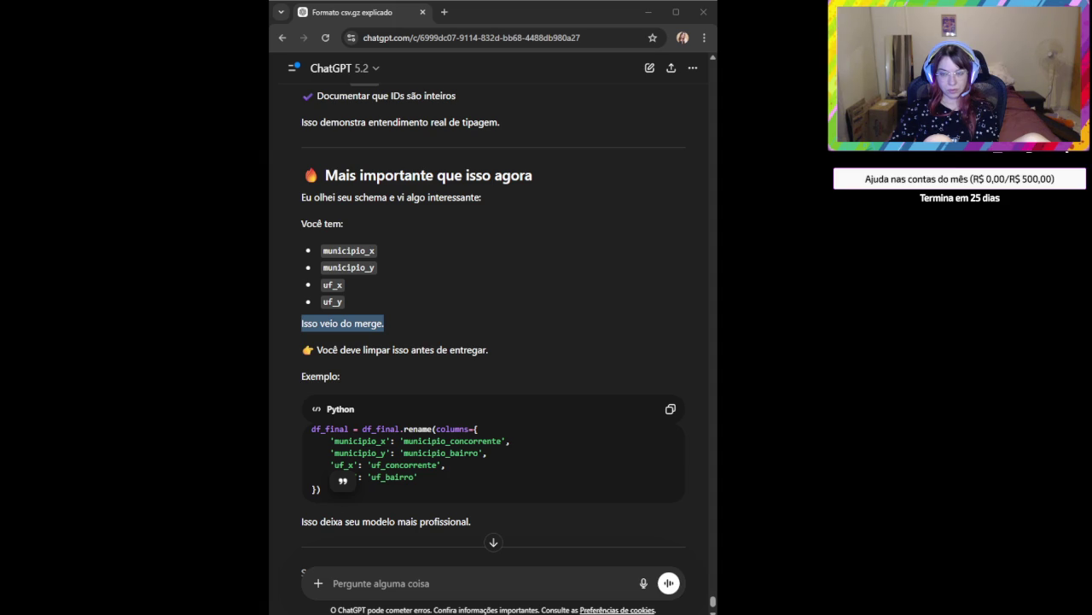
Search for 'excalidraw' in a new tab and open the Excalidraw whiteboard site.
{"action": "left_click", "coordinate": [444, 12]}
{"action": "type", "text": "excalidraw"}
{"action": "key", "text": "Return"}
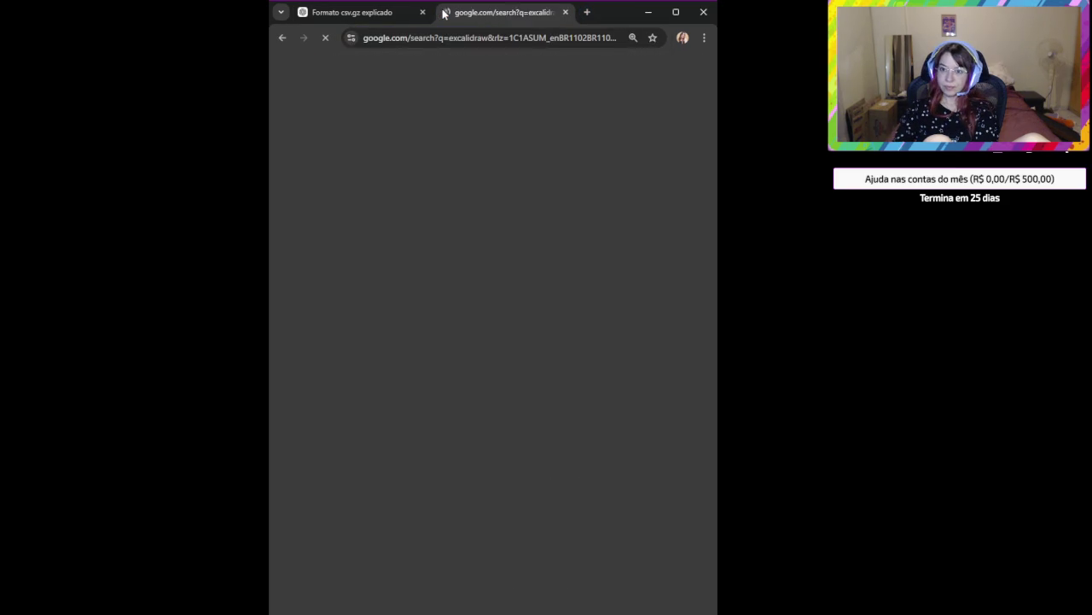
{"action": "left_click", "coordinate": [362, 198]}
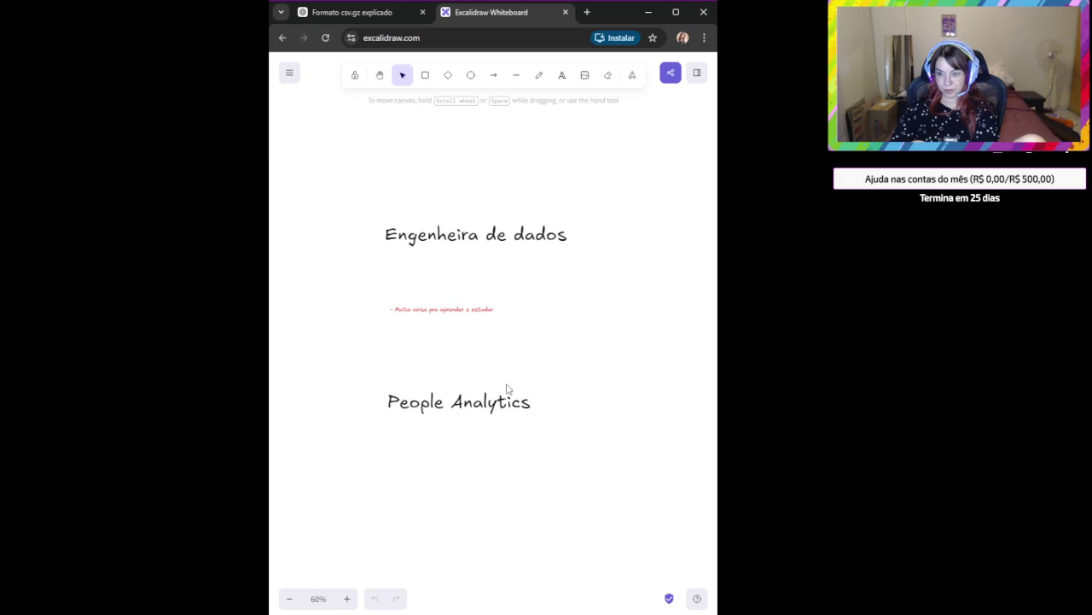
{"action": "scroll", "coordinate": [529, 327], "scroll_direction": "down", "scroll_amount": 2}
{"action": "scroll", "coordinate": [530, 327], "scroll_direction": "down", "scroll_amount": 1}
{"action": "scroll", "coordinate": [532, 325], "scroll_direction": "down", "scroll_amount": 3}
{"action": "scroll", "coordinate": [533, 325], "scroll_direction": "up", "scroll_amount": 1}
{"action": "scroll", "coordinate": [529, 328], "scroll_direction": "up", "scroll_amount": 1}
{"action": "scroll", "coordinate": [524, 332], "scroll_direction": "down", "scroll_amount": 1}
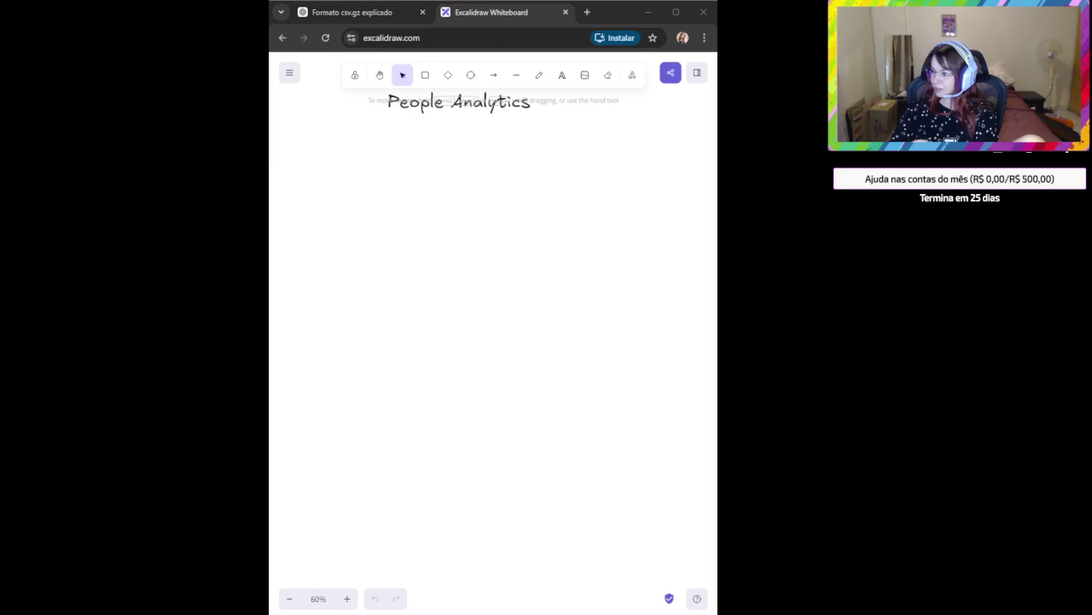
{"action": "left_click", "coordinate": [471, 232]}
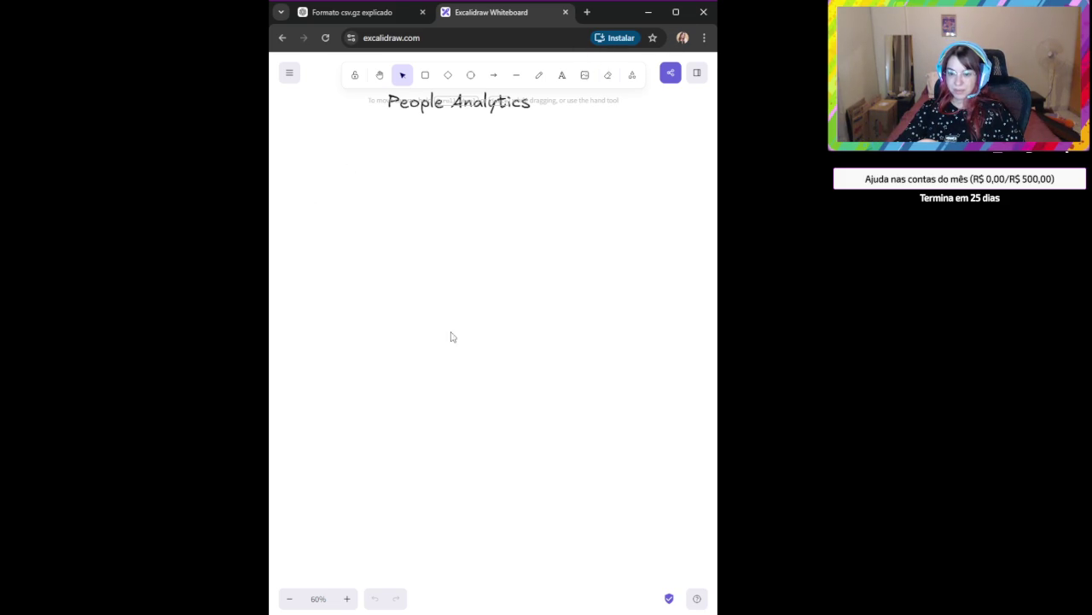
Select the Rectangle tool with a dark brown background fill.
{"action": "left_click", "coordinate": [425, 76]}
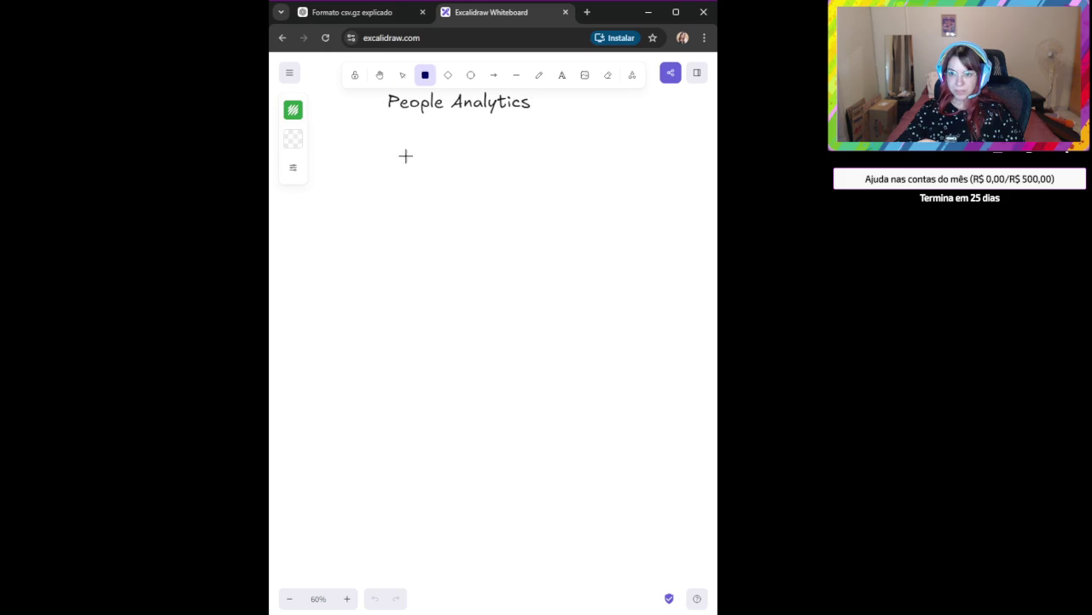
{"action": "left_click", "coordinate": [294, 142]}
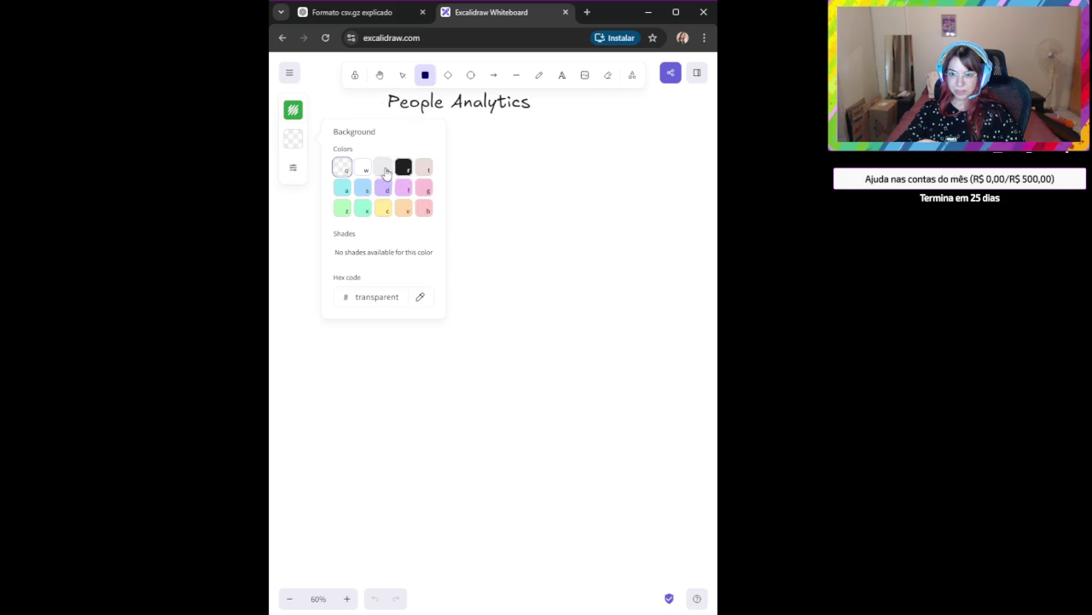
{"action": "left_click", "coordinate": [422, 175]}
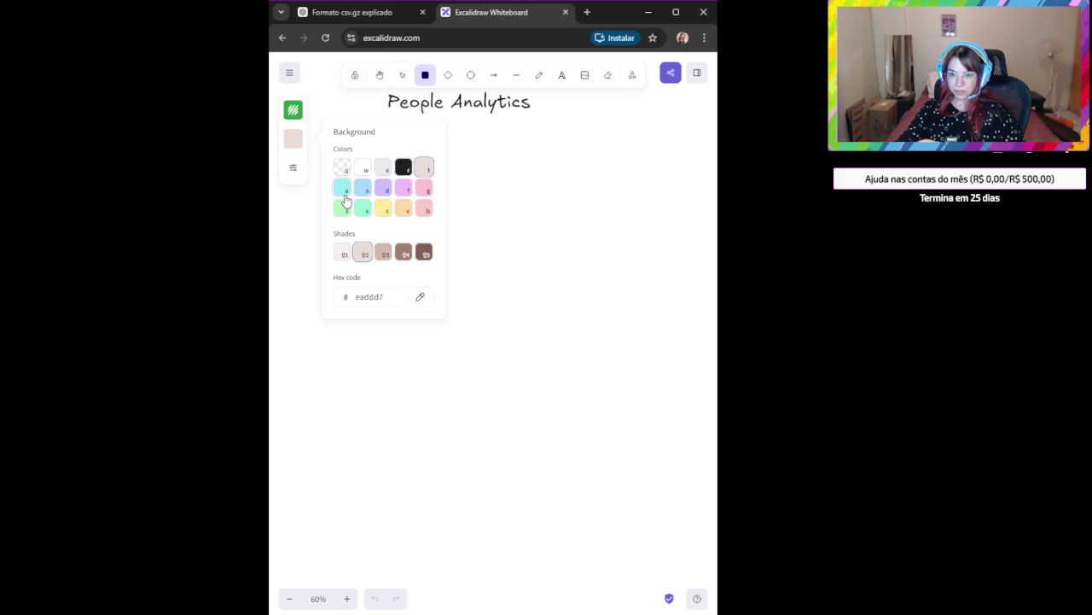
{"action": "left_click", "coordinate": [413, 256]}
{"action": "left_click", "coordinate": [504, 318]}
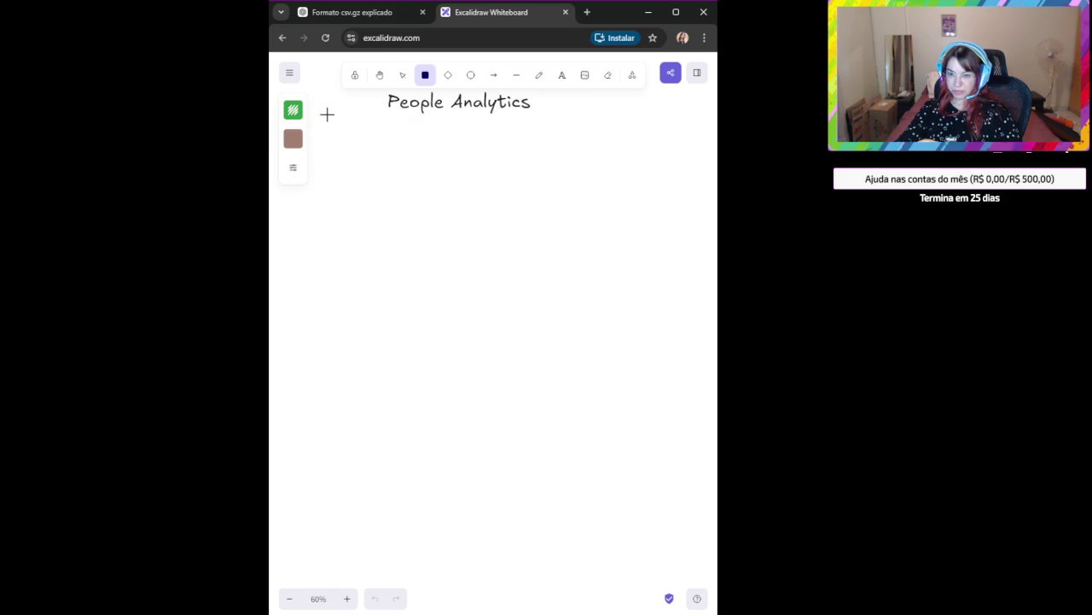
Draw a large brown rectangle under 'People Analytics', nudge it, and duplicate it.
{"action": "left_click_drag", "start_coordinate": [328, 115], "coordinate": [718, 554]}
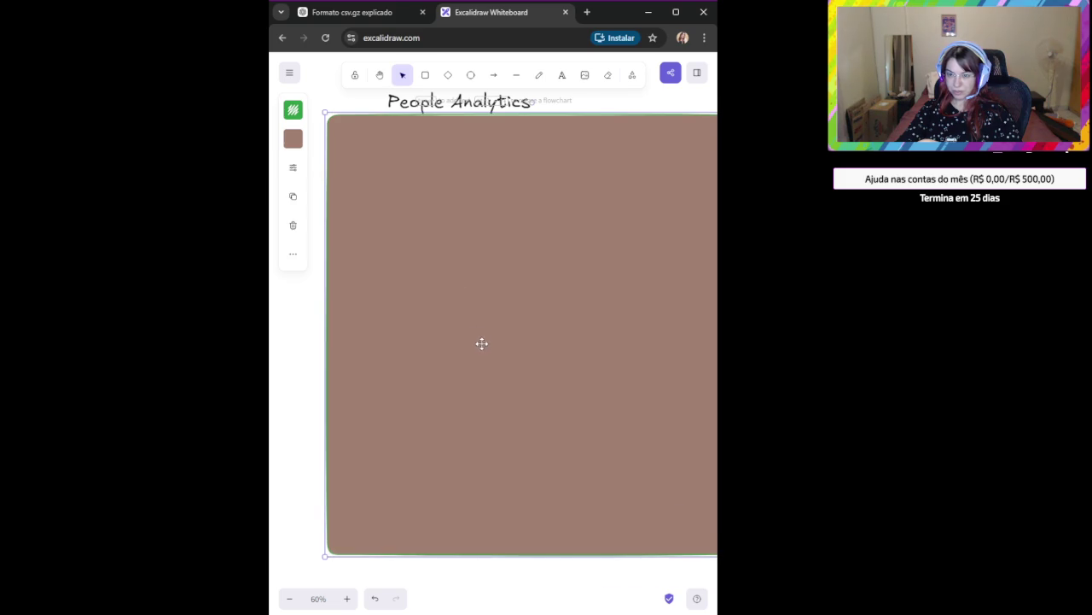
{"action": "left_click_drag", "start_coordinate": [487, 376], "coordinate": [466, 397]}
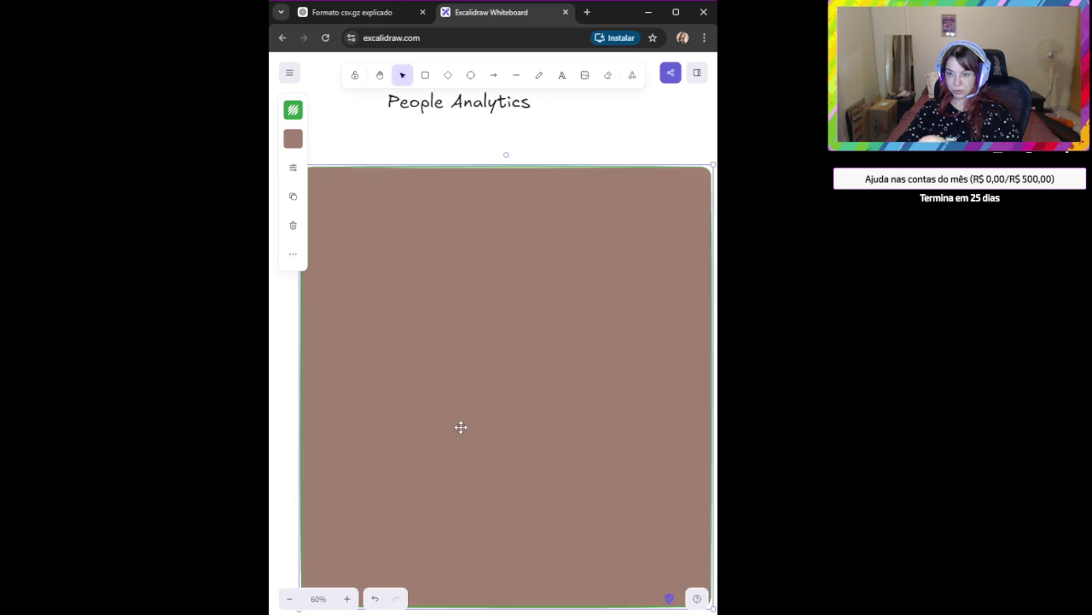
{"action": "left_click", "coordinate": [295, 168]}
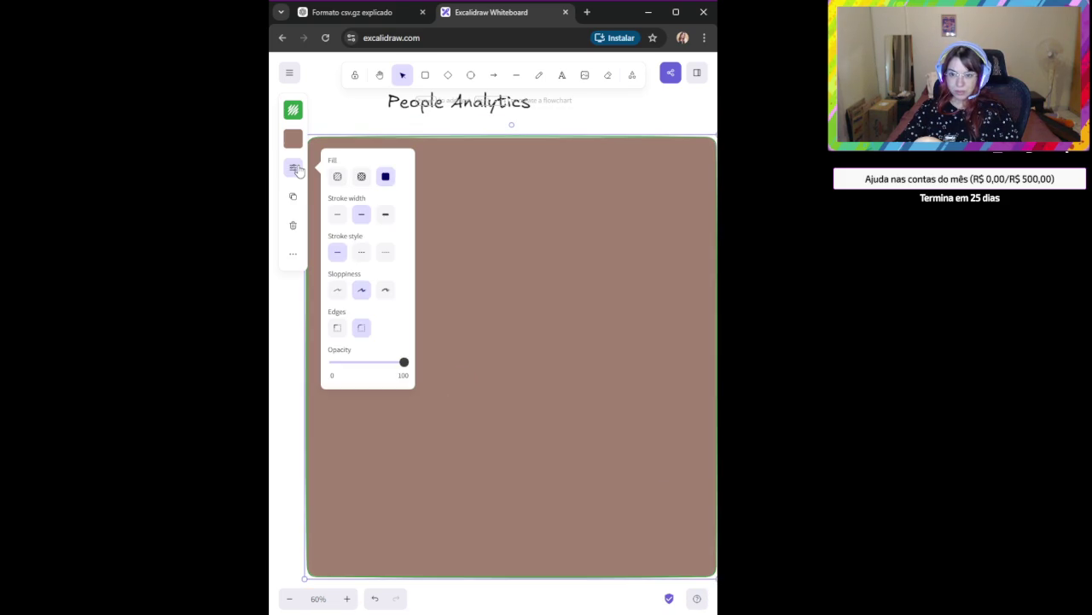
{"action": "left_click", "coordinate": [295, 168]}
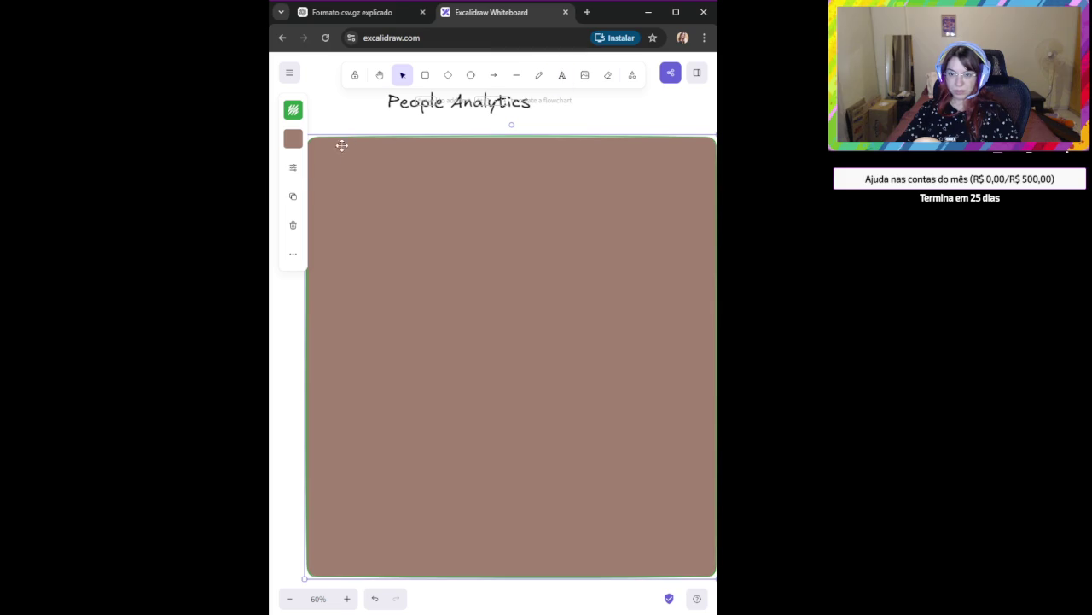
{"action": "left_click", "coordinate": [294, 169]}
{"action": "left_click", "coordinate": [293, 198]}
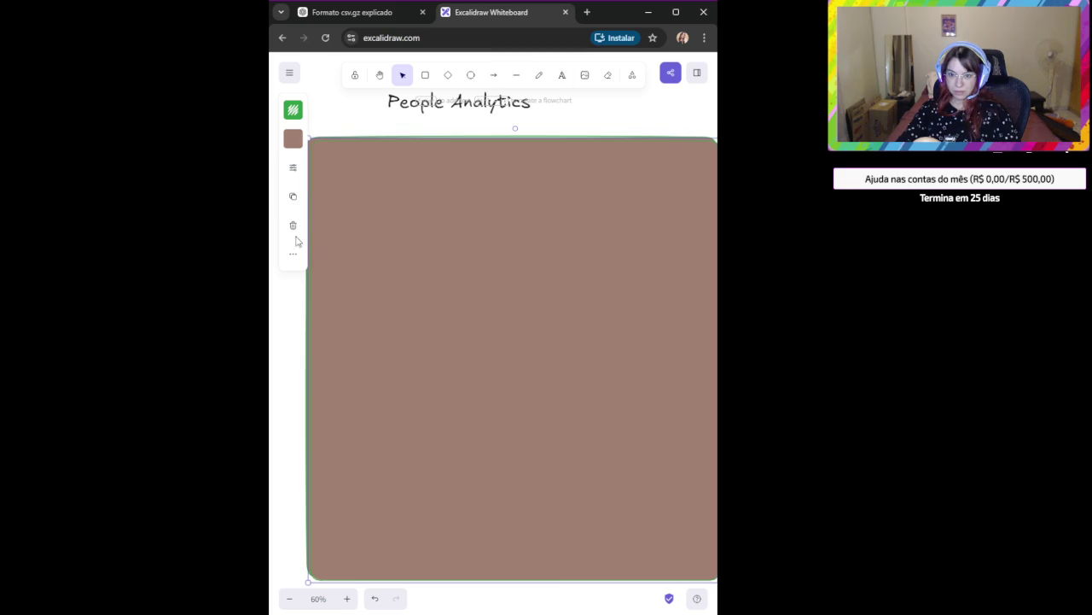
Inspect the rectangle's style and layer options, then maximize the browser window.
{"action": "left_click", "coordinate": [295, 173]}
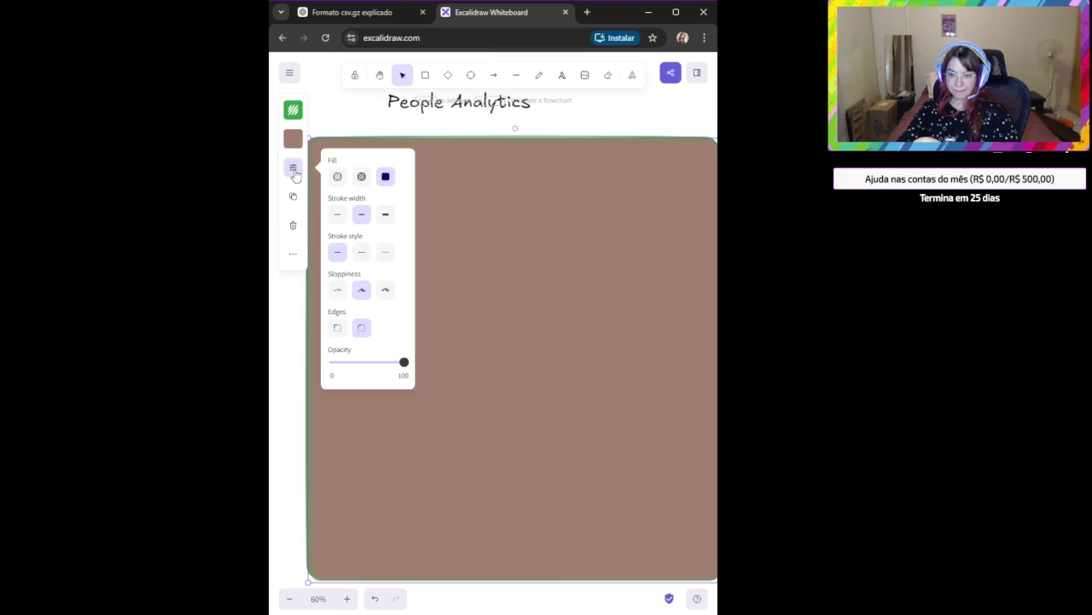
{"action": "left_click", "coordinate": [295, 171]}
{"action": "left_click", "coordinate": [293, 254]}
{"action": "left_click", "coordinate": [292, 255]}
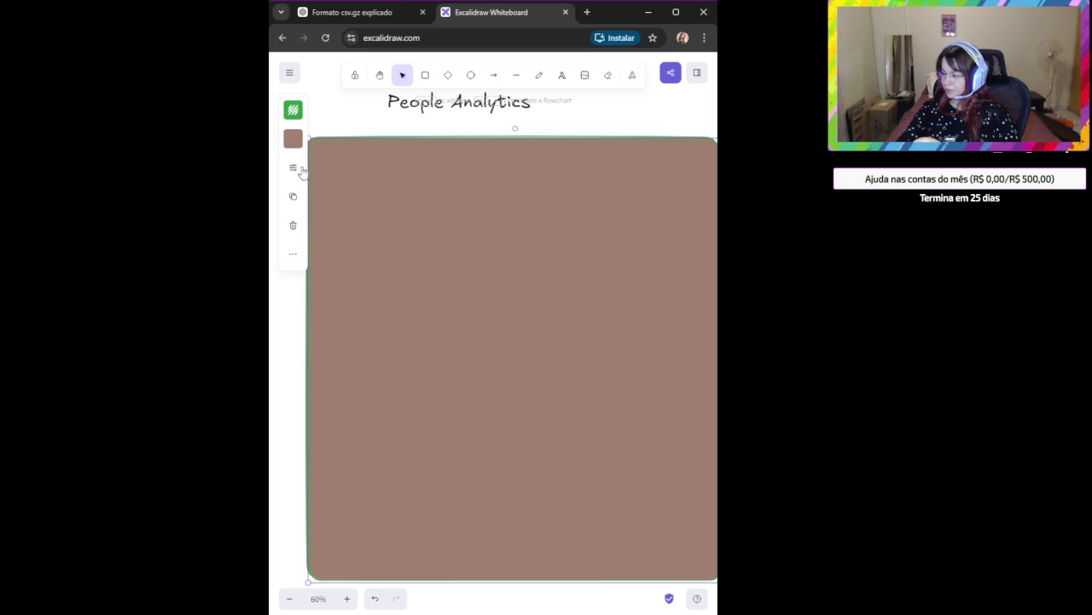
{"action": "left_click", "coordinate": [675, 12]}
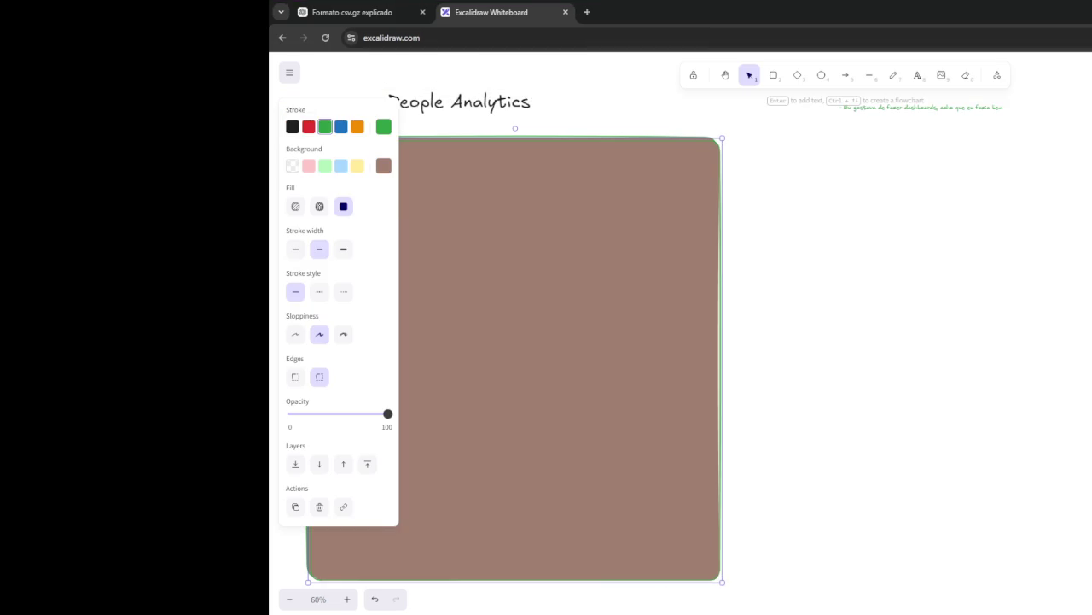
Switch the whiteboard to the dark theme and delete both the duplicate and original rectangles.
{"action": "left_click", "coordinate": [290, 74]}
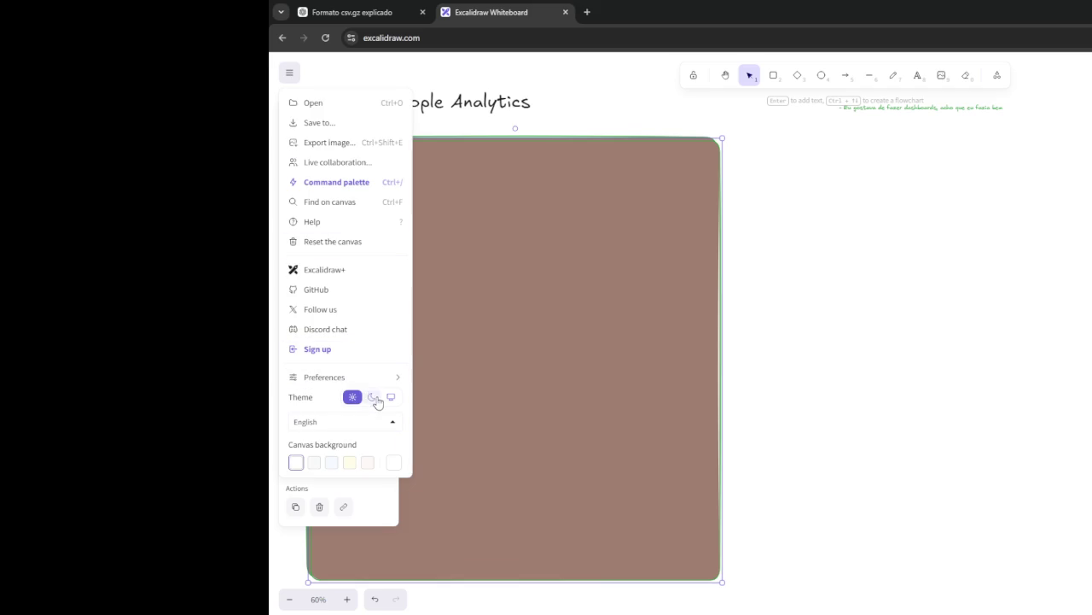
{"action": "left_click", "coordinate": [373, 397]}
{"action": "left_click", "coordinate": [626, 354]}
{"action": "left_click_drag", "start_coordinate": [668, 356], "coordinate": [781, 366]}
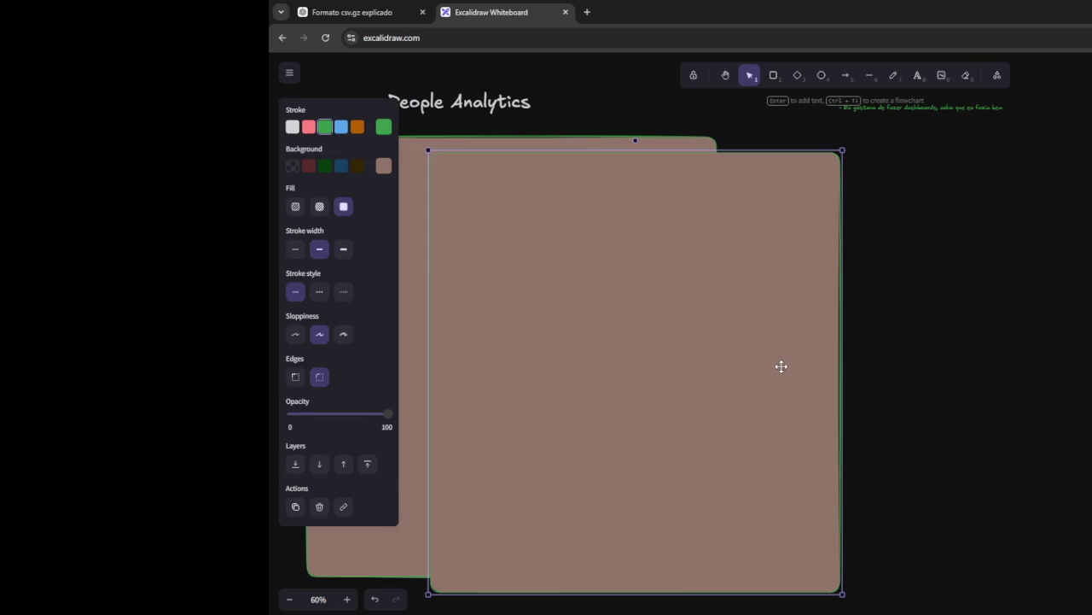
{"action": "key", "text": "Delete"}
{"action": "left_click", "coordinate": [603, 326]}
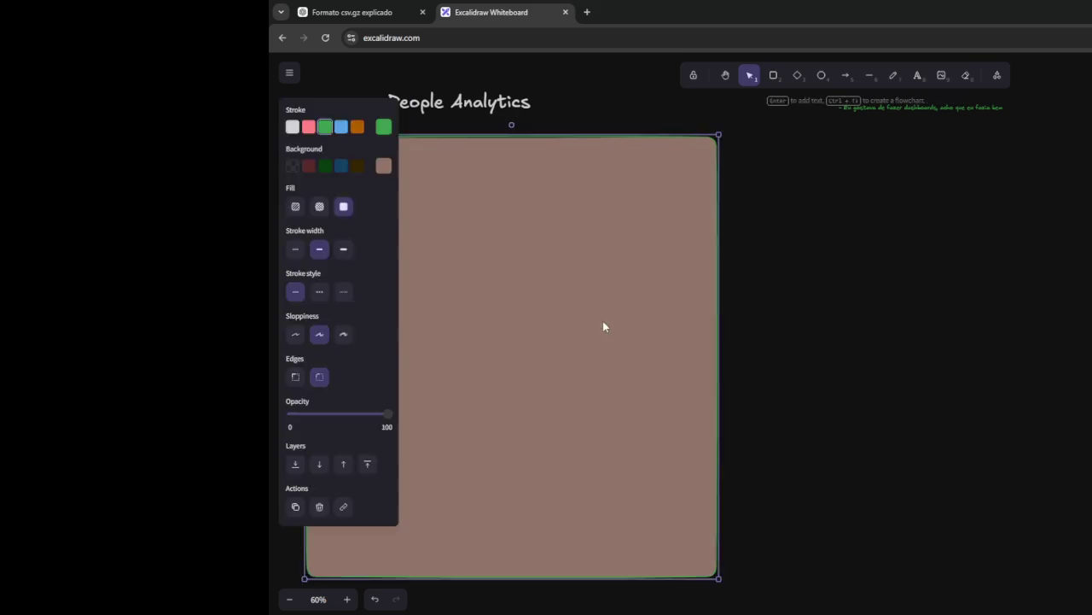
{"action": "key", "text": "Delete"}
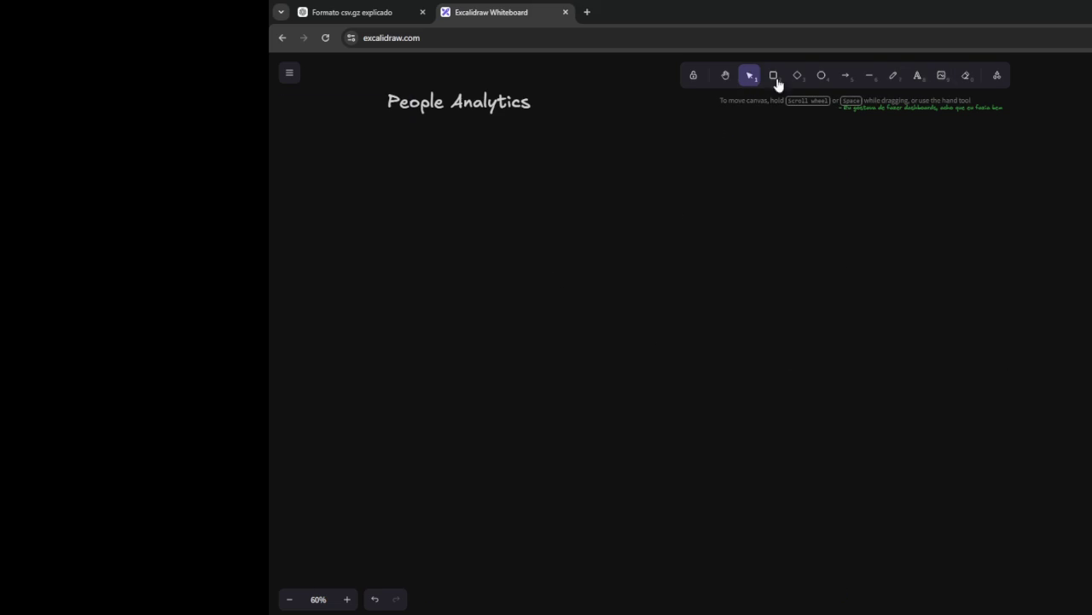
Try a size-L text box on the dark canvas, discard it, and restore the browser window.
{"action": "left_click", "coordinate": [288, 75]}
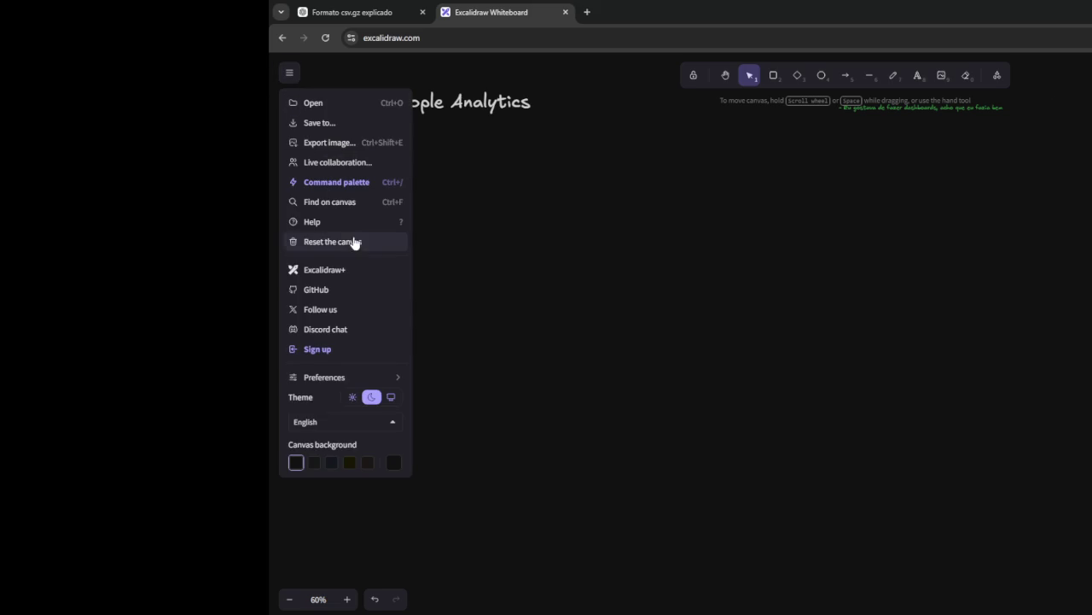
{"action": "left_click", "coordinate": [866, 124]}
{"action": "left_click", "coordinate": [916, 77]}
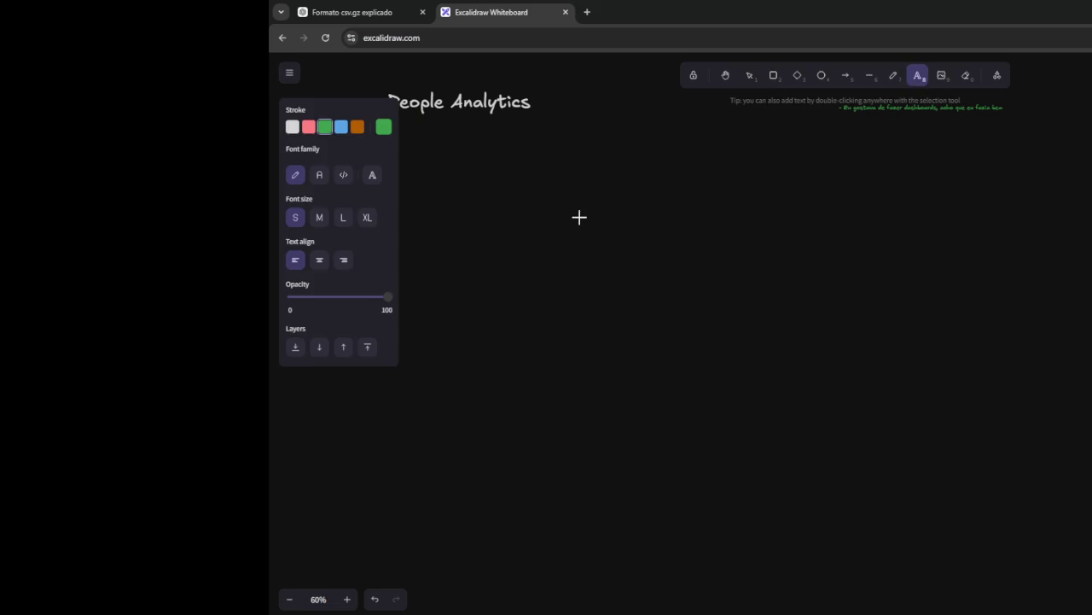
{"action": "left_click", "coordinate": [489, 219]}
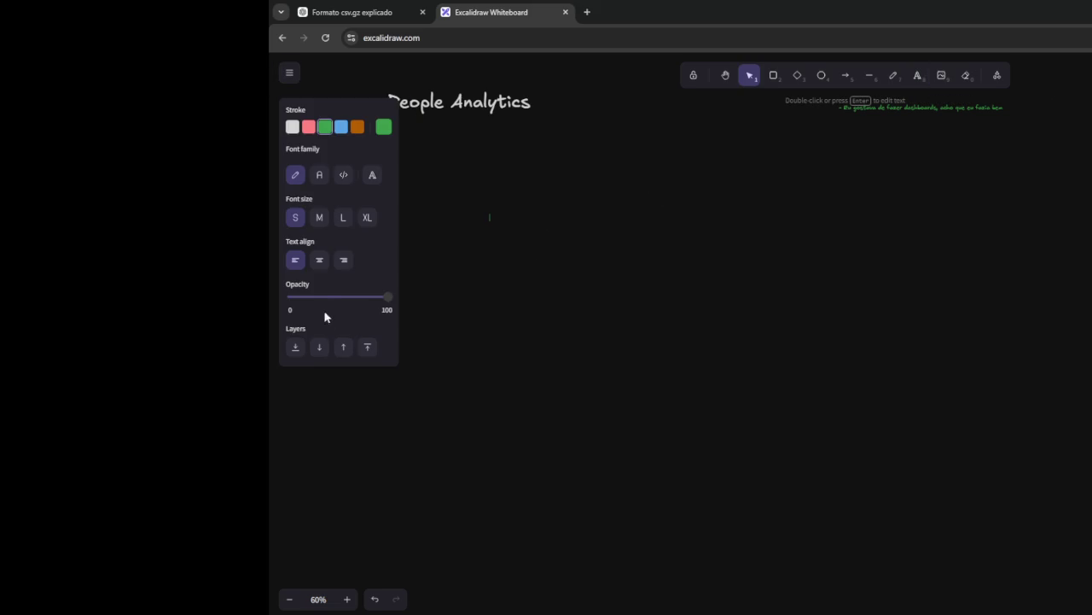
{"action": "left_click", "coordinate": [321, 221]}
{"action": "left_click", "coordinate": [339, 216]}
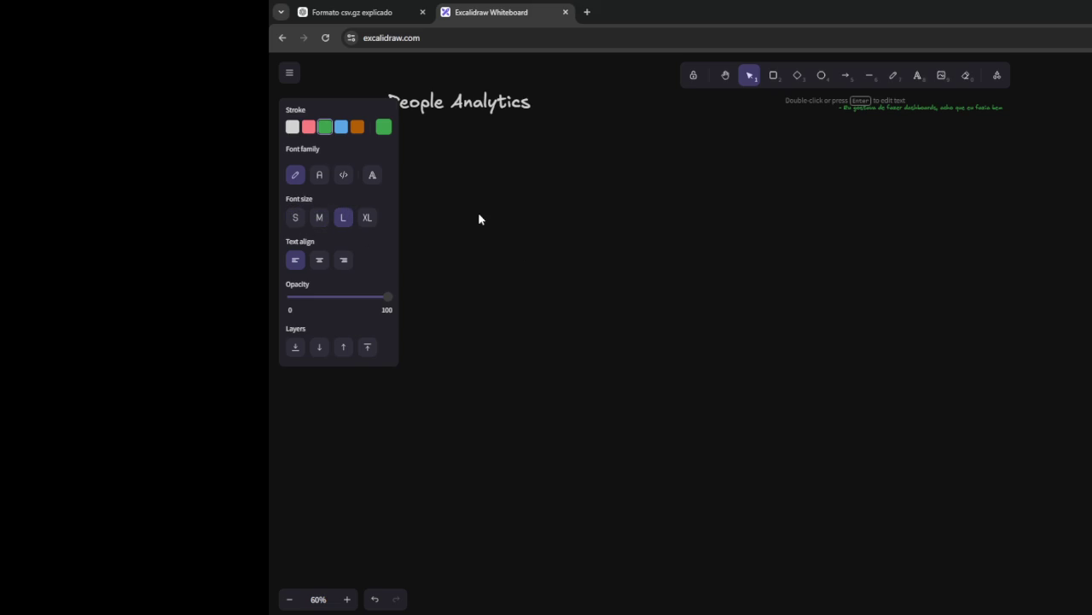
{"action": "left_click", "coordinate": [669, 314]}
{"action": "double_click", "coordinate": [618, 17]}
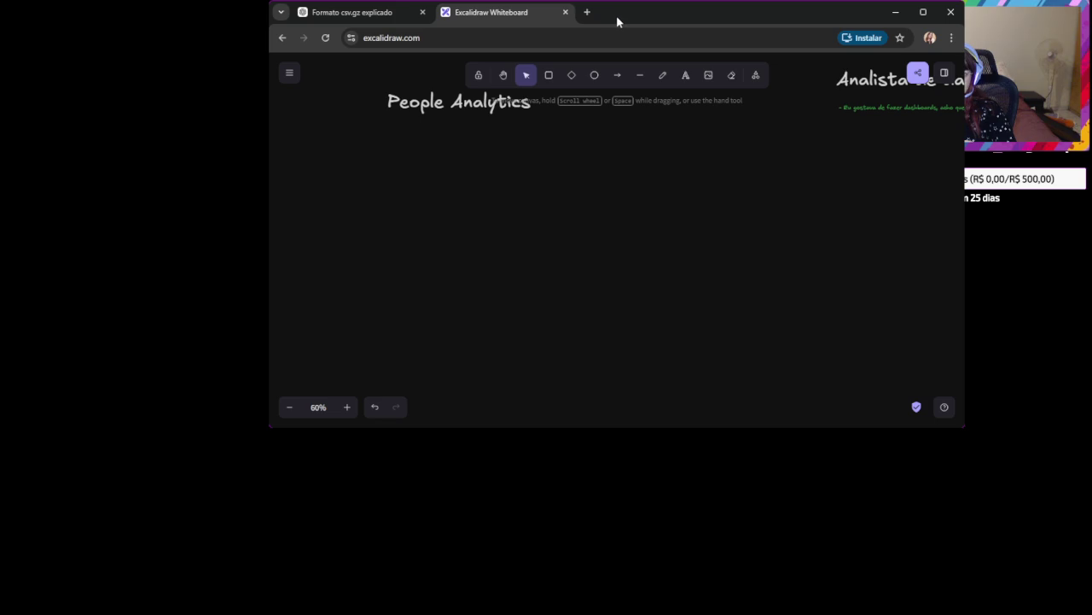
Stretch the browser to full height, dismiss the Load from file dialog, and reopen the main menu.
{"action": "double_click", "coordinate": [616, 16]}
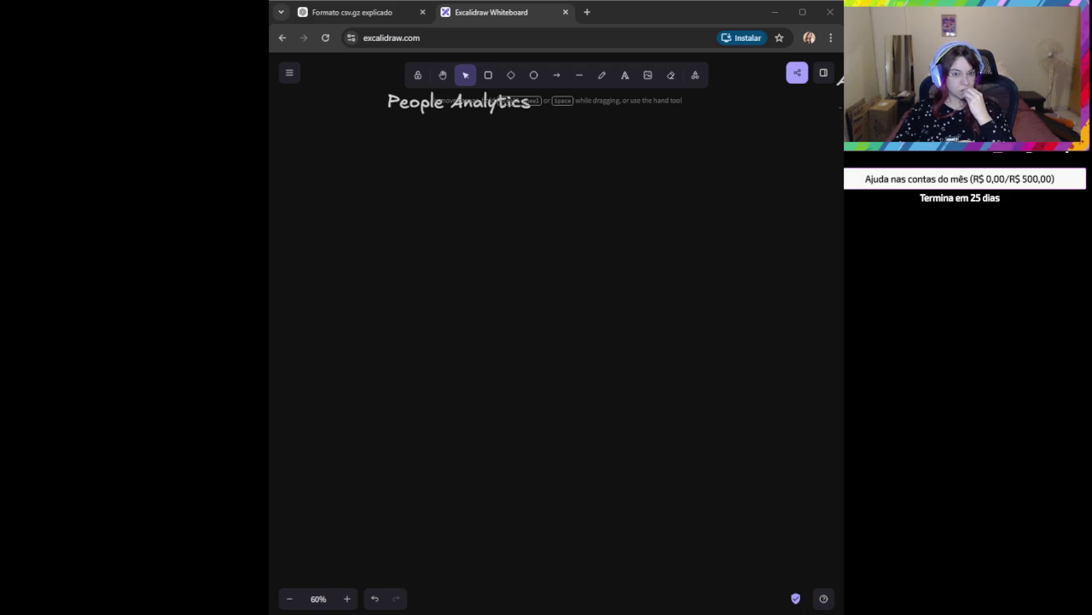
{"action": "left_click", "coordinate": [289, 73]}
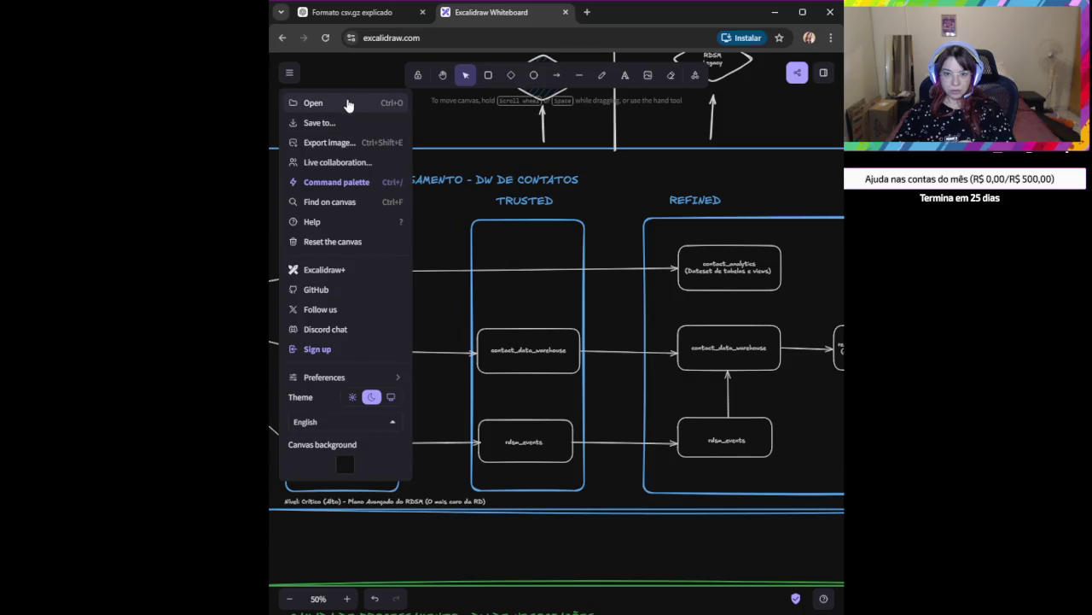
{"action": "left_click", "coordinate": [348, 104]}
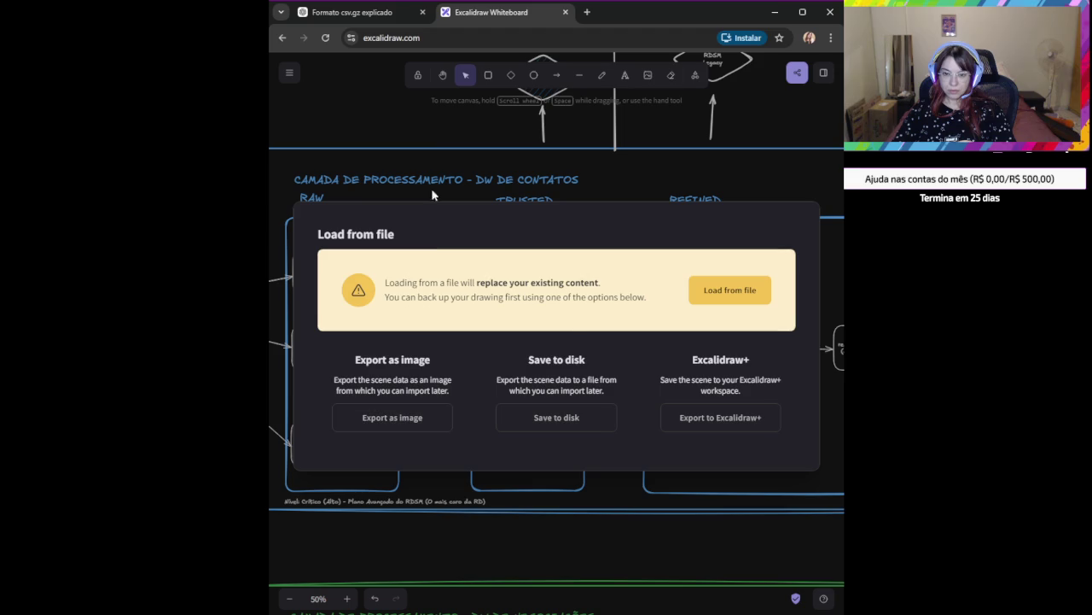
{"action": "left_click", "coordinate": [422, 125]}
{"action": "scroll", "coordinate": [409, 125], "scroll_direction": "up", "scroll_amount": 3}
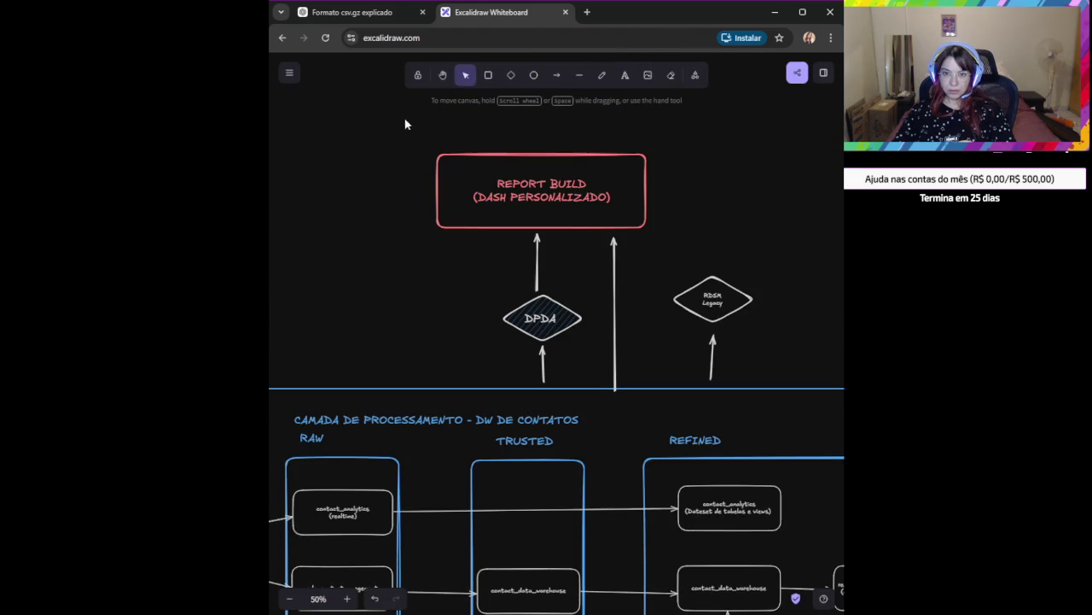
{"action": "left_click", "coordinate": [290, 72]}
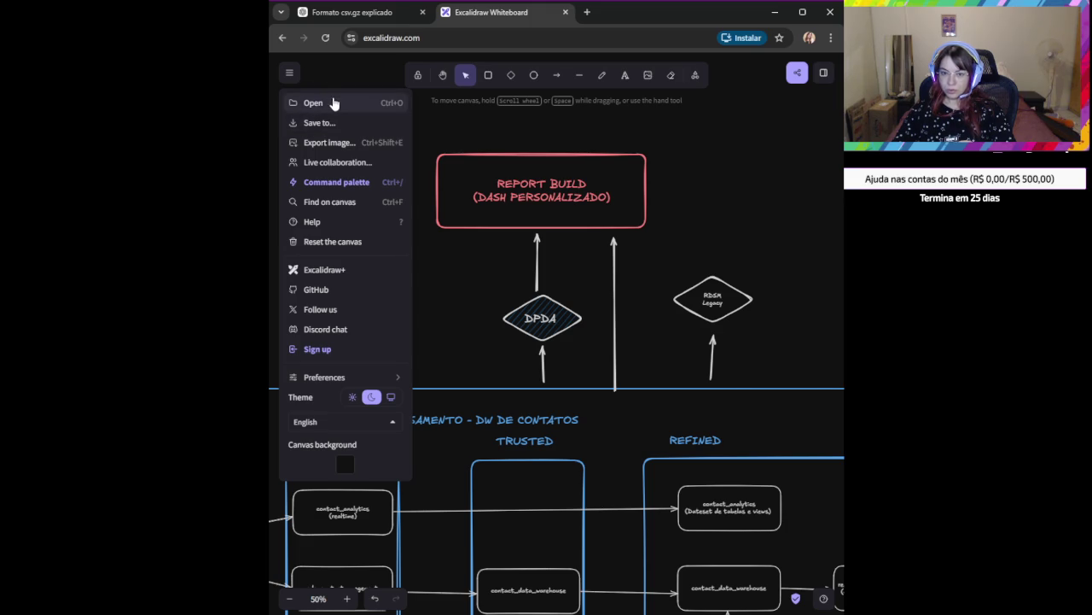
Dismiss the Load from file dialog, toggle the main menu, and maximize the browser to full width.
{"action": "left_click", "coordinate": [334, 102]}
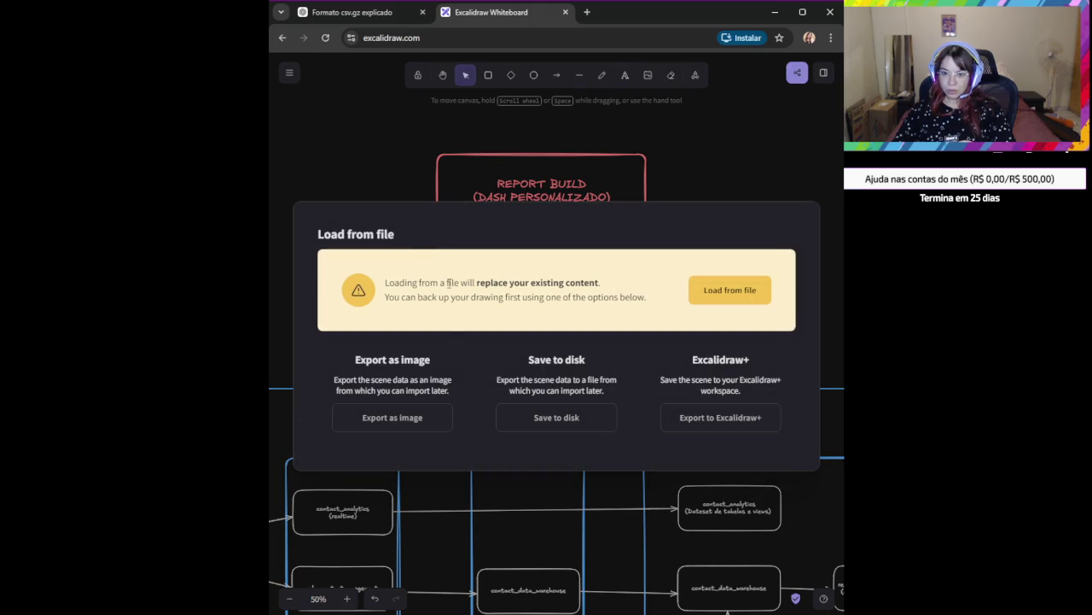
{"action": "left_click", "coordinate": [725, 290]}
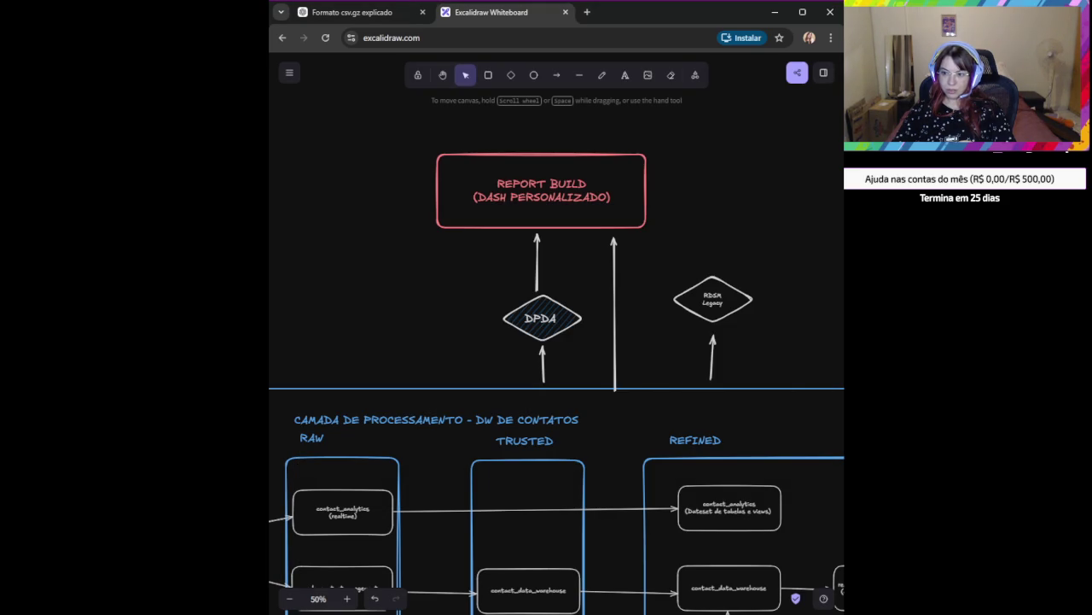
{"action": "left_click", "coordinate": [289, 74]}
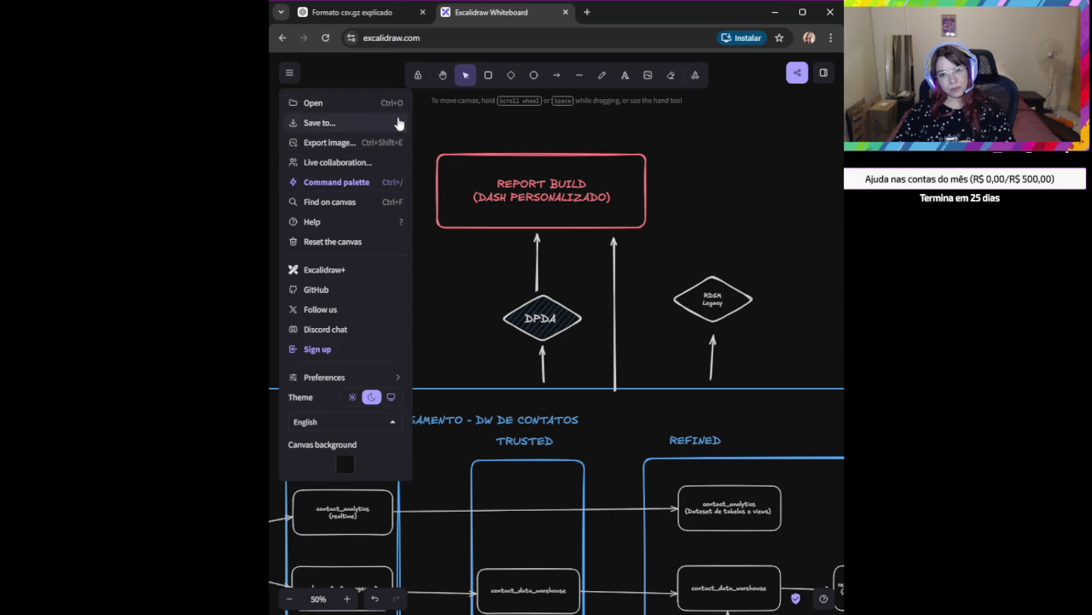
{"action": "left_click", "coordinate": [454, 118]}
{"action": "left_click", "coordinate": [289, 73]}
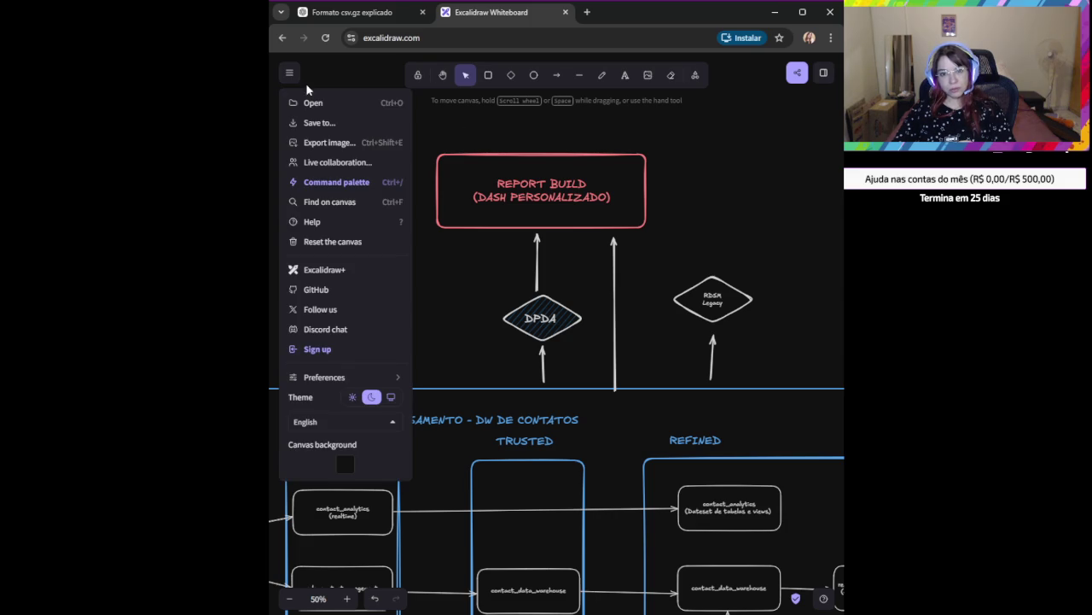
{"action": "left_click", "coordinate": [725, 137]}
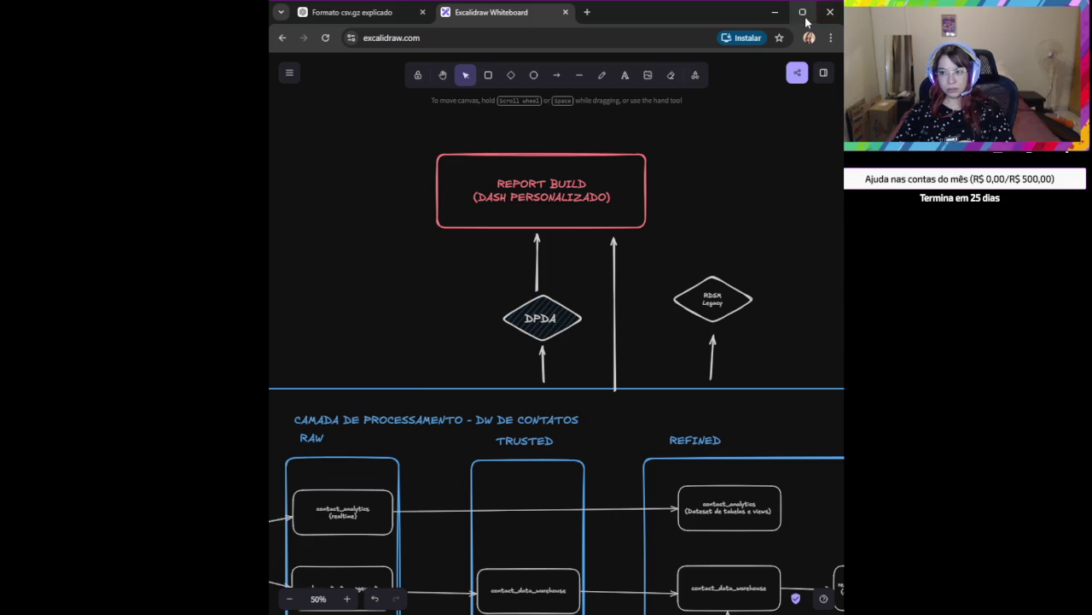
{"action": "left_click", "coordinate": [802, 12]}
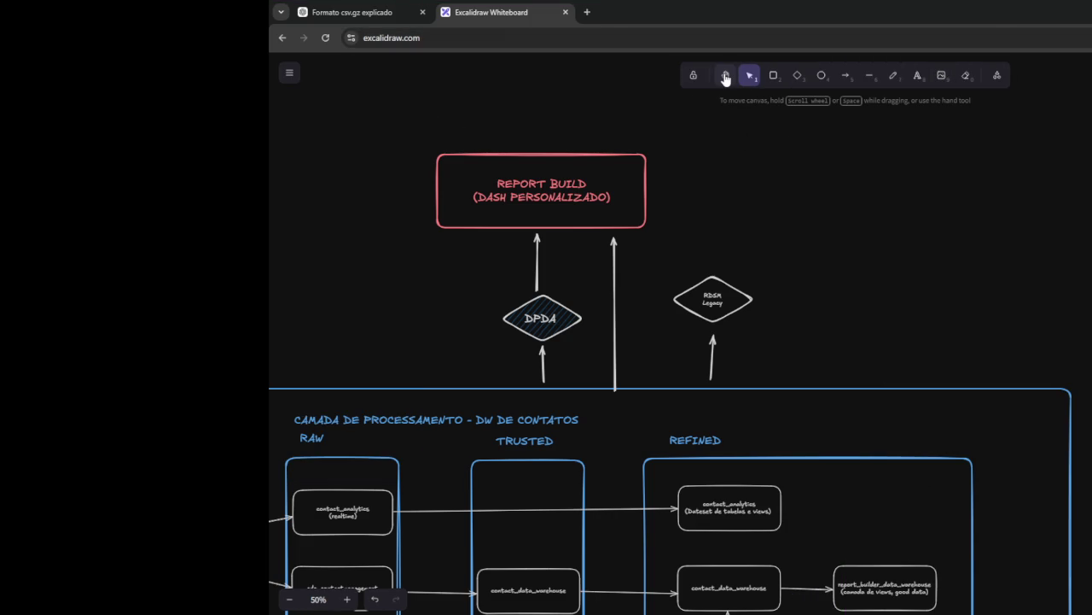
Open and close the Excalidraw main menu a few times, browsing its options.
{"action": "left_click", "coordinate": [288, 71]}
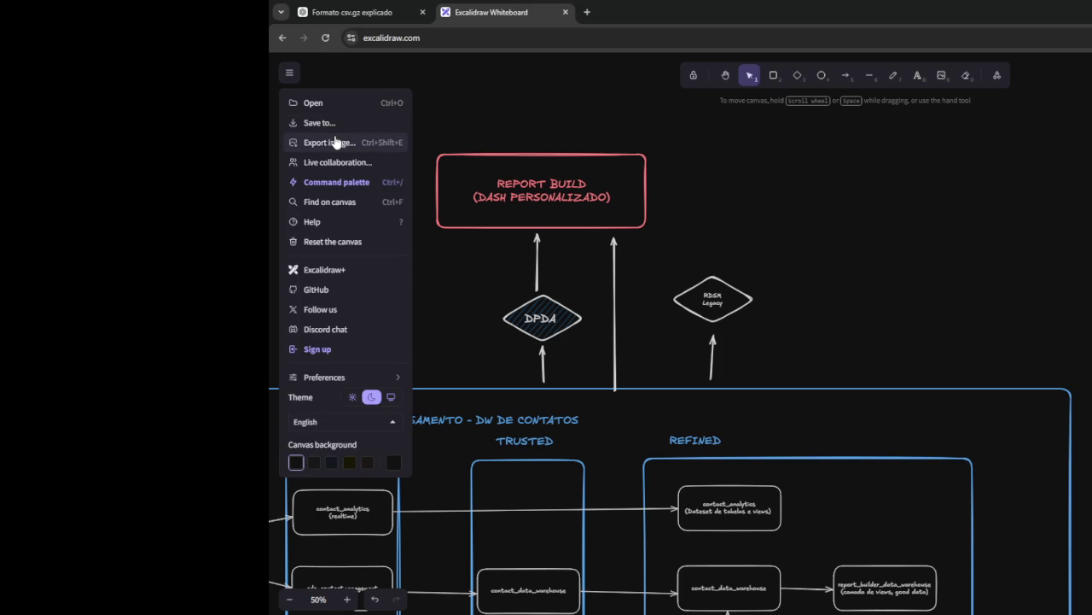
{"action": "left_click", "coordinate": [350, 427]}
{"action": "left_click", "coordinate": [922, 217]}
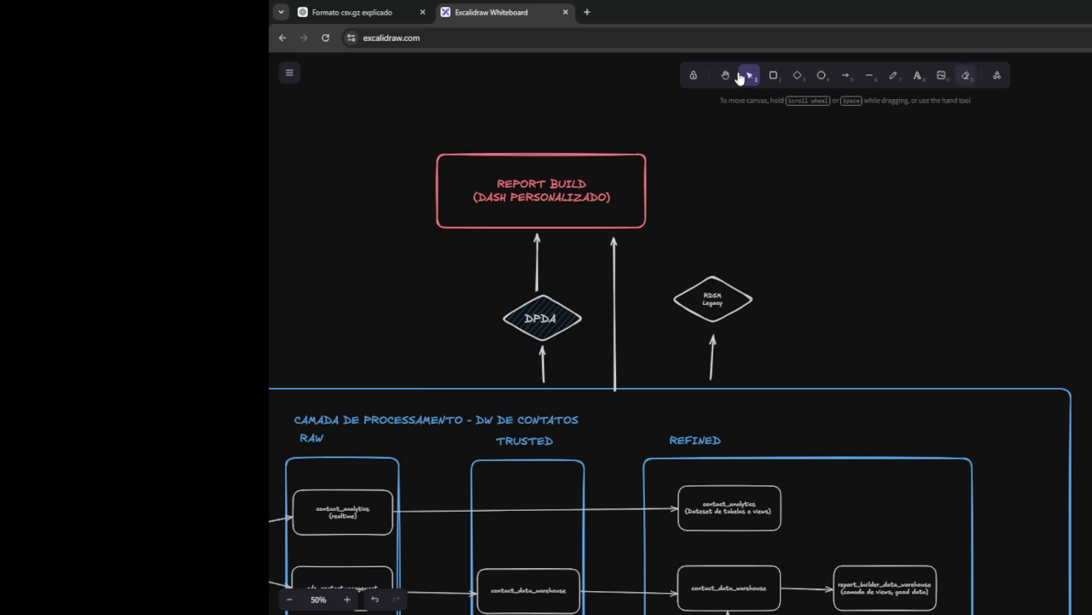
{"action": "left_click", "coordinate": [289, 76]}
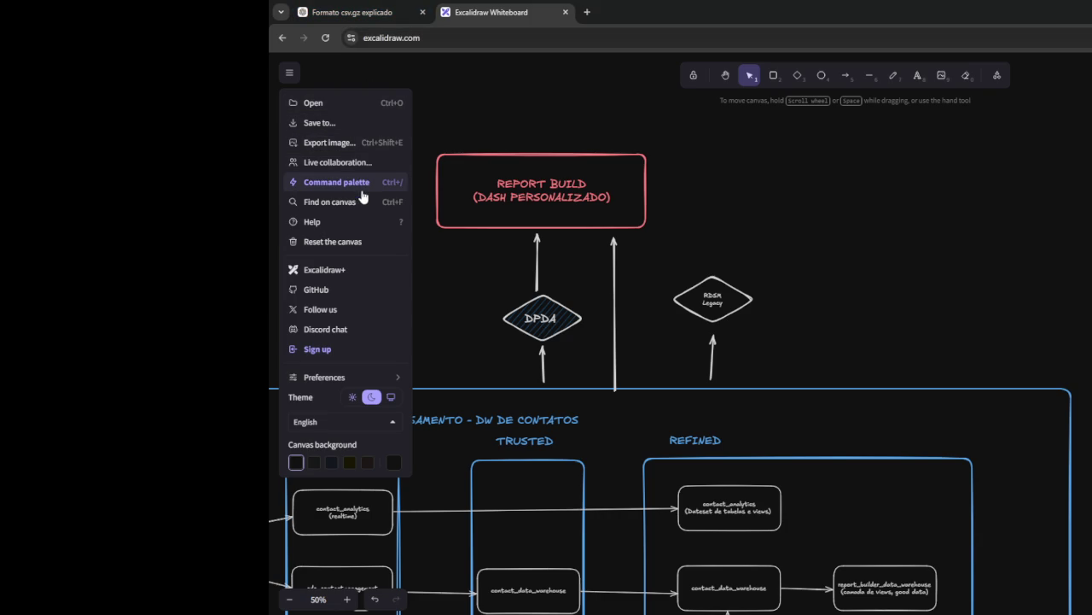
{"action": "left_click", "coordinate": [697, 88]}
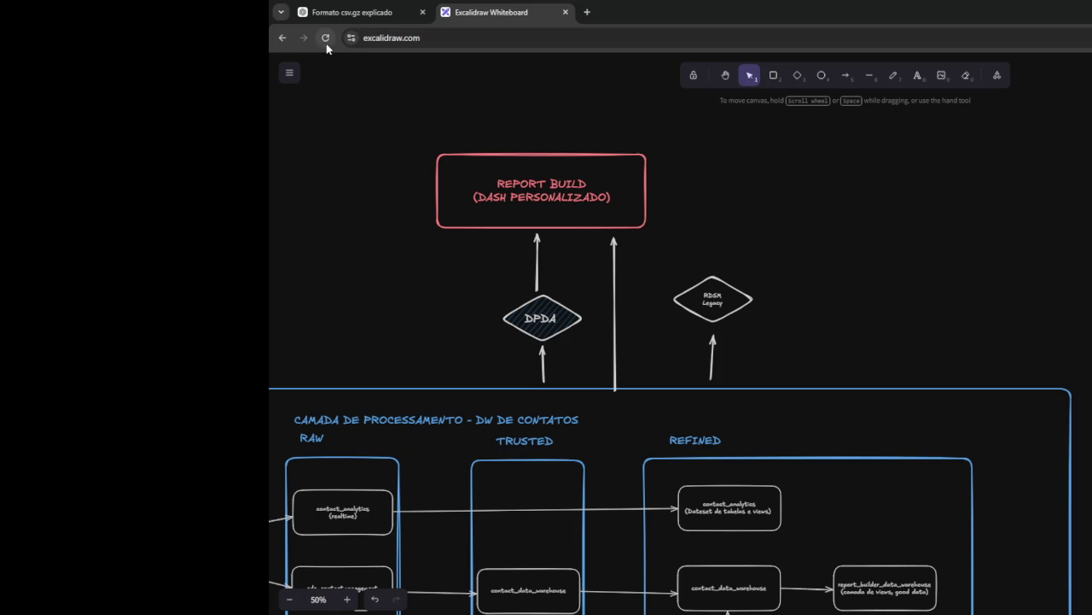
Export the drawing to Excalidraw+ from the Load from file dialog and start signing in.
{"action": "left_click", "coordinate": [290, 74]}
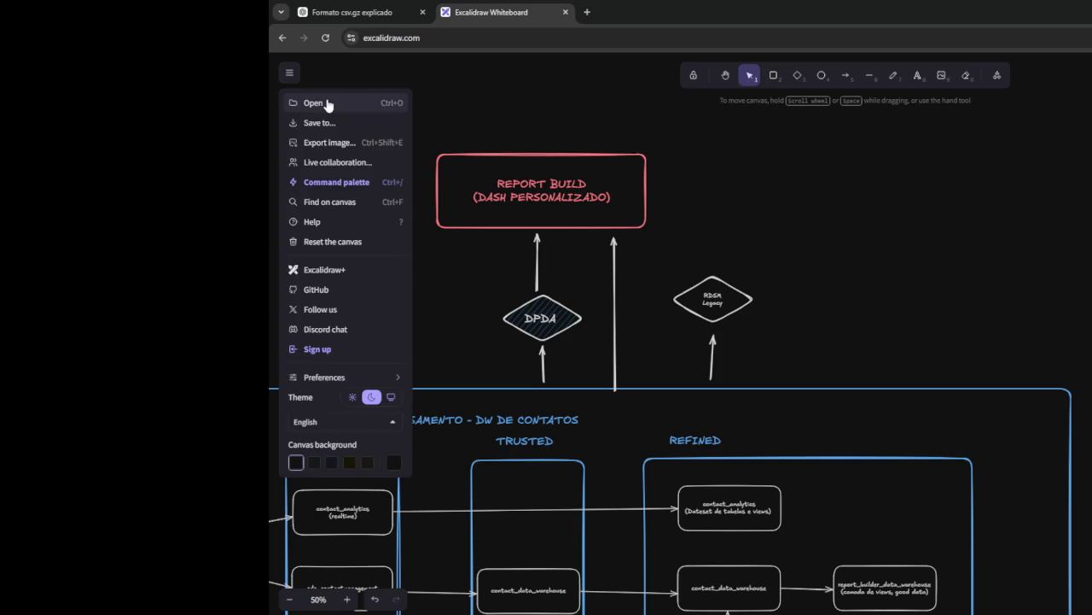
{"action": "left_click", "coordinate": [324, 101]}
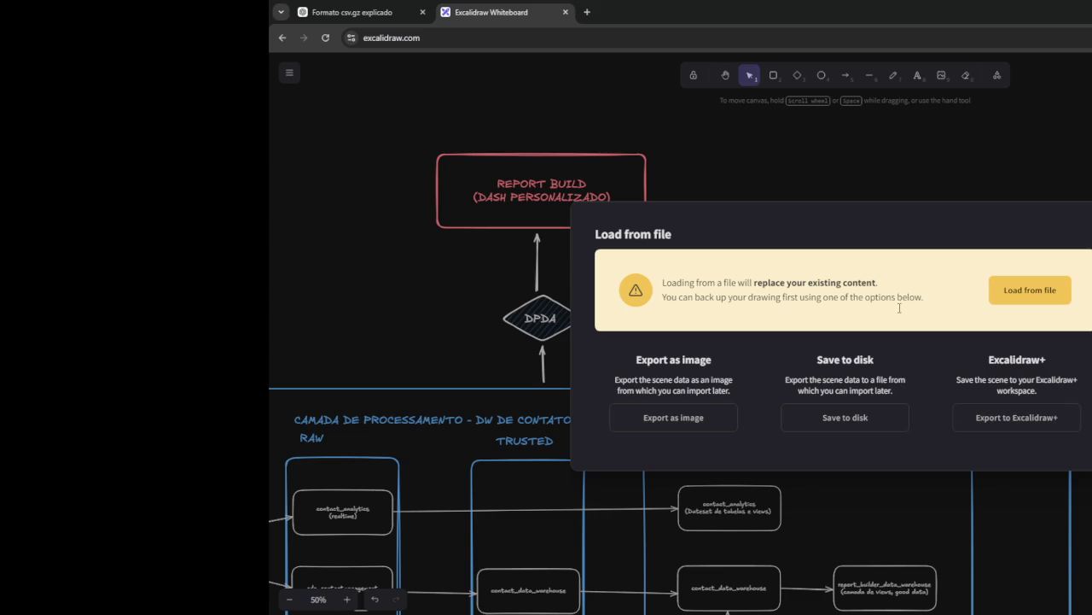
{"action": "left_click", "coordinate": [1031, 427]}
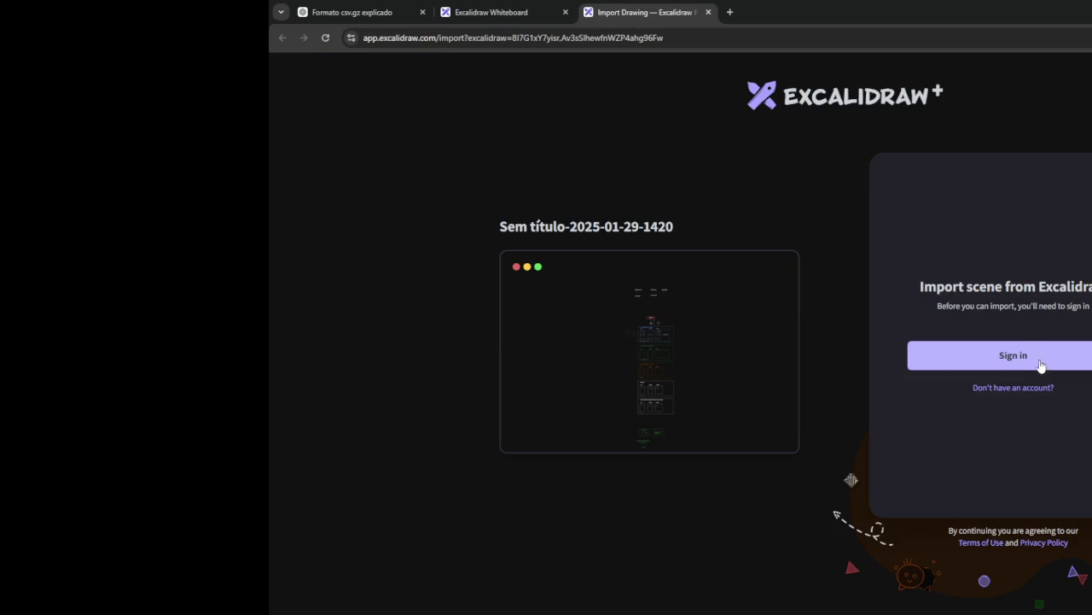
{"action": "left_click", "coordinate": [1039, 367]}
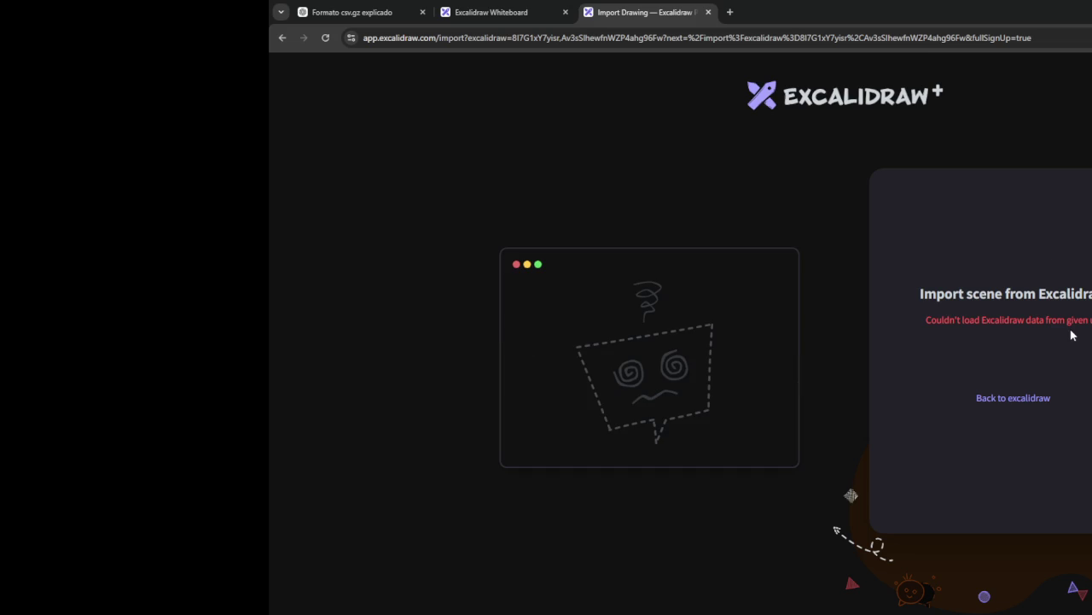
Close the failed Excalidraw+ import tab, dismiss the Load from file dialog, and close the whiteboard tab.
{"action": "left_click", "coordinate": [708, 12]}
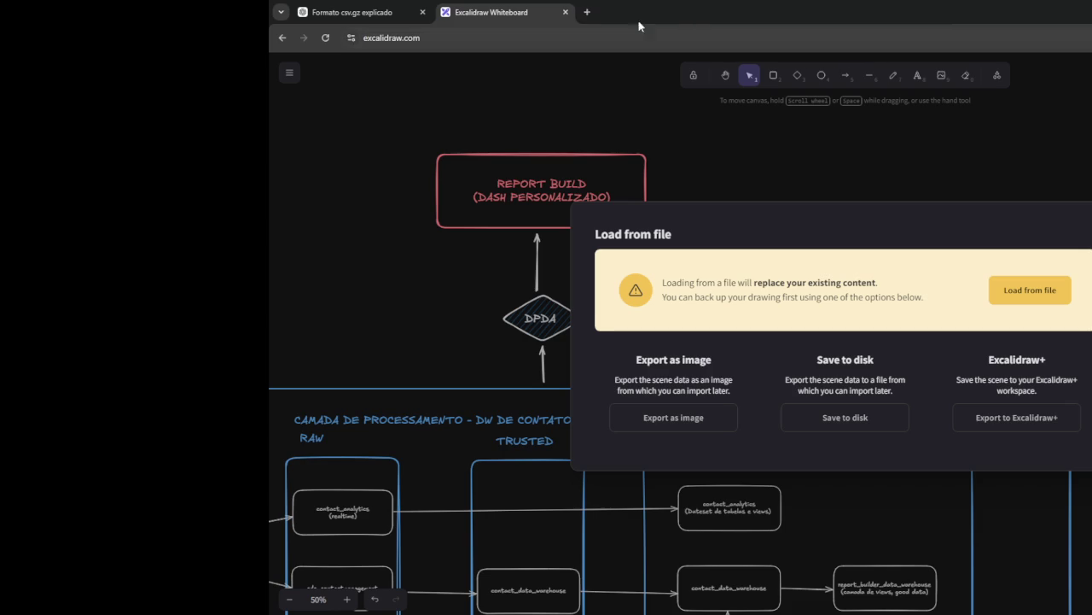
{"action": "key", "text": "Escape"}
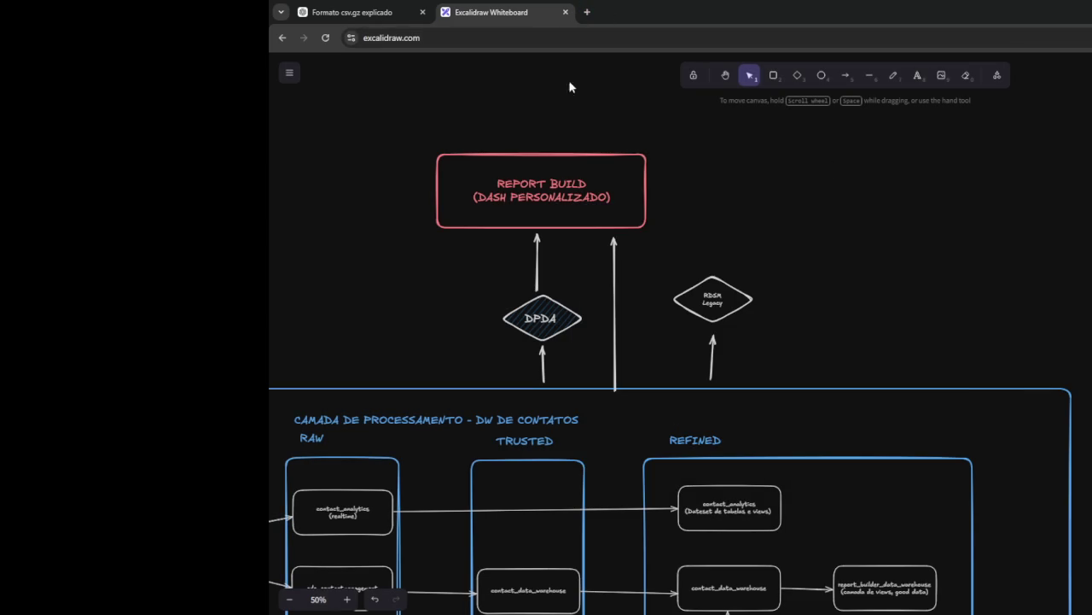
{"action": "scroll", "coordinate": [600, 83], "scroll_direction": "down", "scroll_amount": 3}
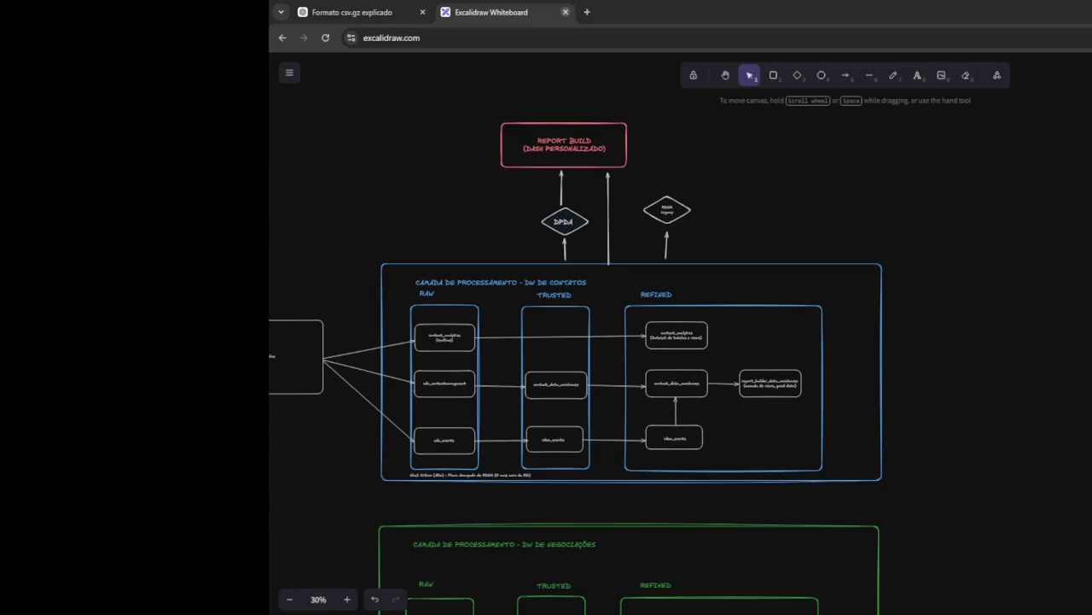
{"action": "left_click", "coordinate": [565, 12]}
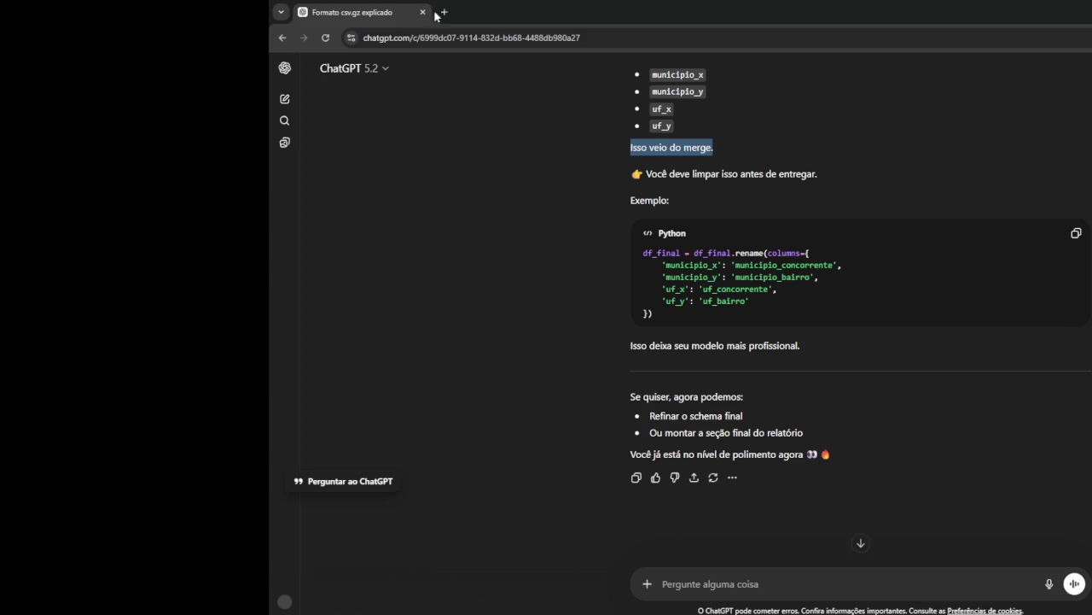
Search Google in a new tab for 'ferramentas estilo excalidraw'.
{"action": "left_click", "coordinate": [441, 13]}
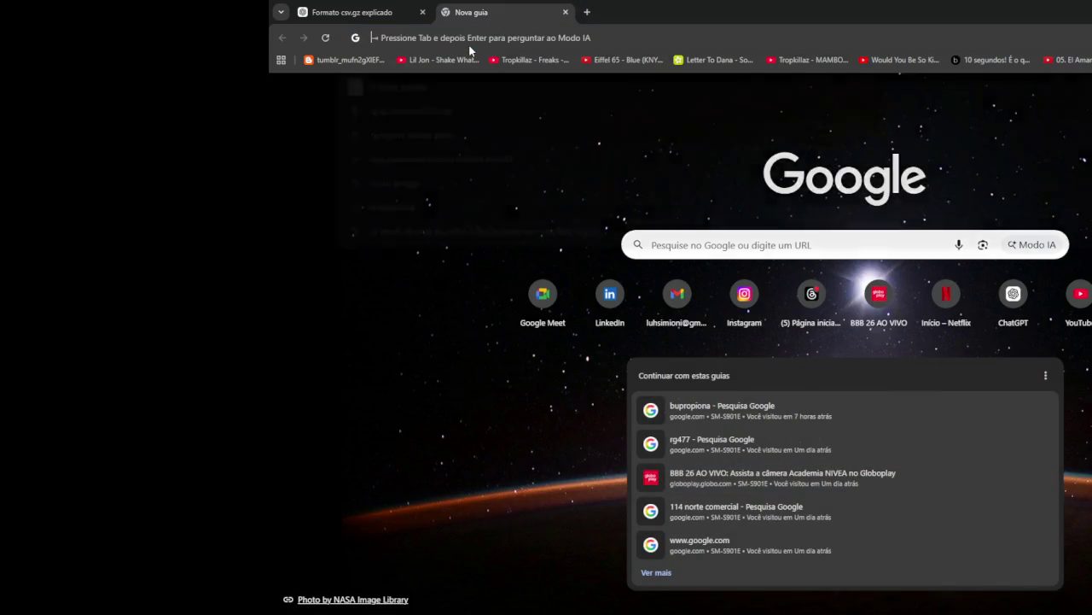
{"action": "left_click", "coordinate": [471, 44]}
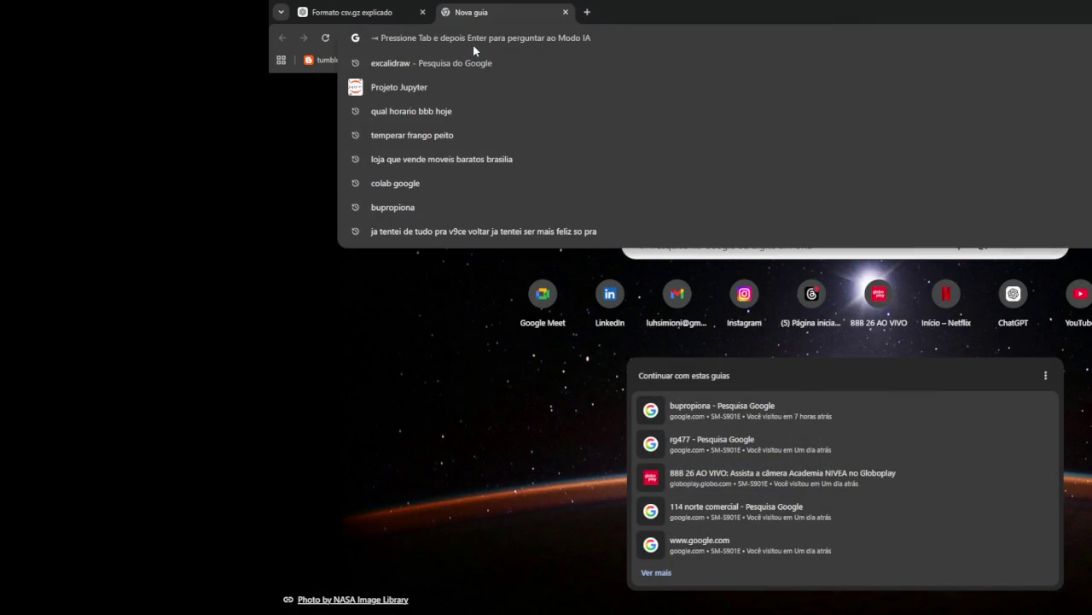
{"action": "type", "text": "ferramentas estilo"}
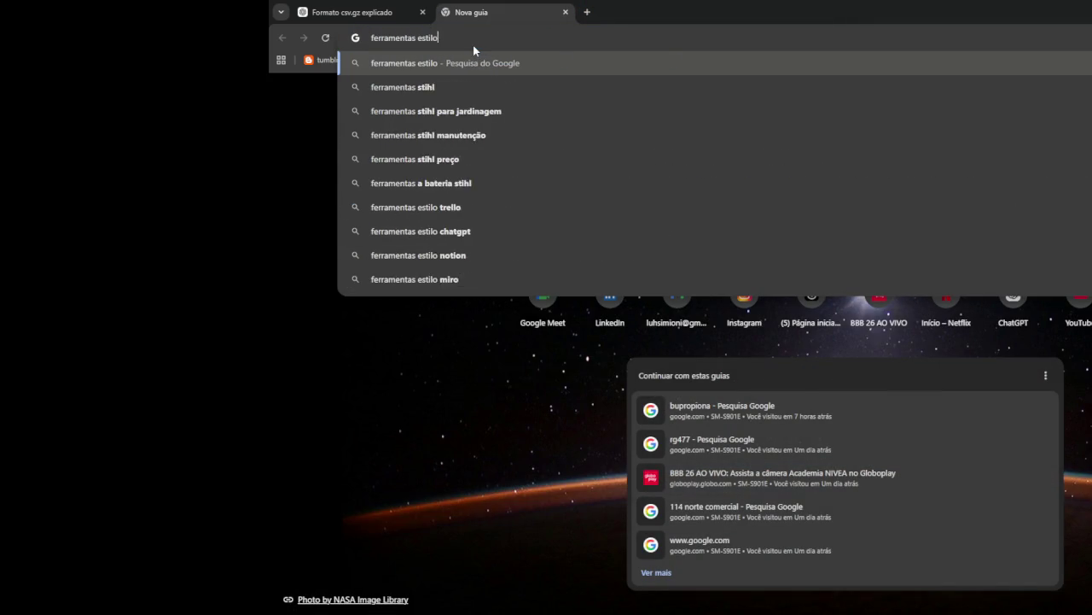
{"action": "type", "text": " excali"}
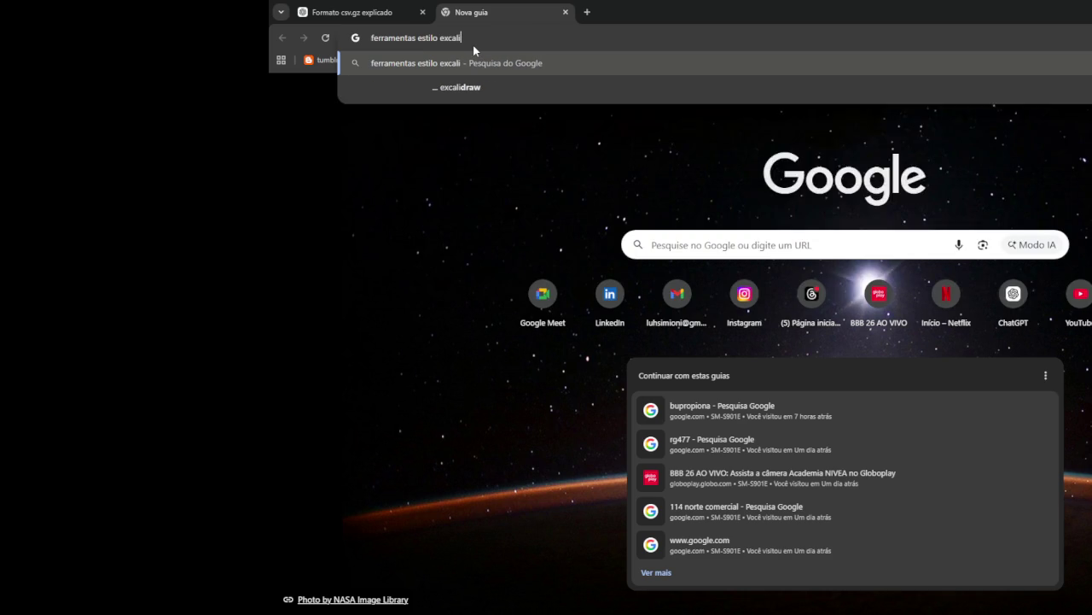
{"action": "key", "text": "Down"}
{"action": "key", "text": "Return"}
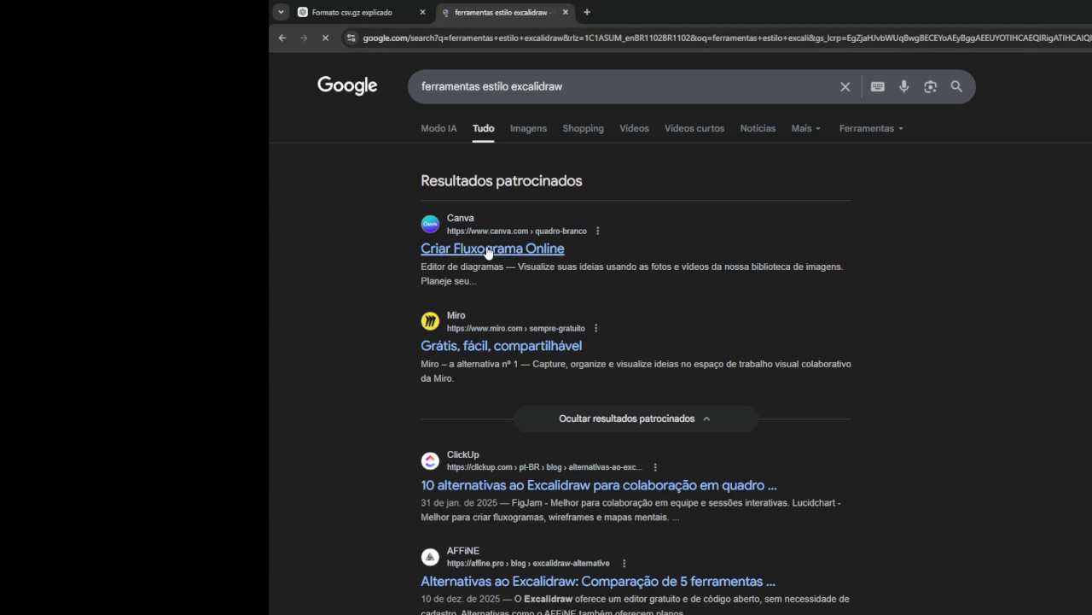
Scroll through the results past the sponsored Miro listing and Excalidraw-alternative articles.
{"action": "scroll", "coordinate": [481, 280], "scroll_direction": "down", "scroll_amount": 1}
{"action": "scroll", "coordinate": [768, 358], "scroll_direction": "down", "scroll_amount": 1}
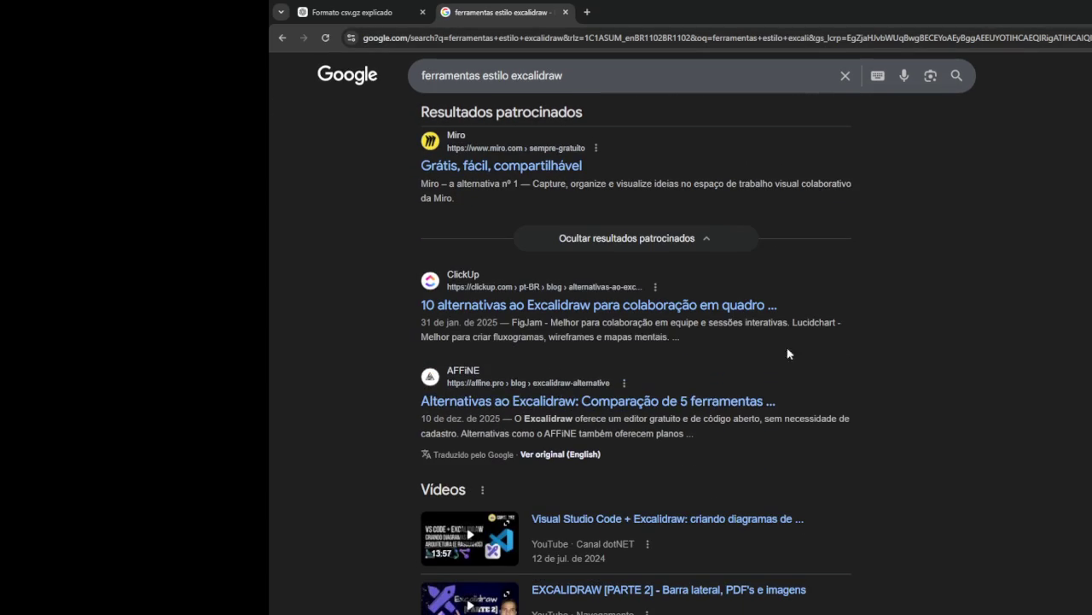
{"action": "scroll", "coordinate": [758, 331], "scroll_direction": "down", "scroll_amount": 1}
{"action": "scroll", "coordinate": [757, 329], "scroll_direction": "down", "scroll_amount": 2}
{"action": "scroll", "coordinate": [755, 329], "scroll_direction": "down", "scroll_amount": 1}
{"action": "scroll", "coordinate": [755, 332], "scroll_direction": "down", "scroll_amount": 1}
{"action": "scroll", "coordinate": [755, 332], "scroll_direction": "down", "scroll_amount": 2}
{"action": "scroll", "coordinate": [756, 332], "scroll_direction": "down", "scroll_amount": 2}
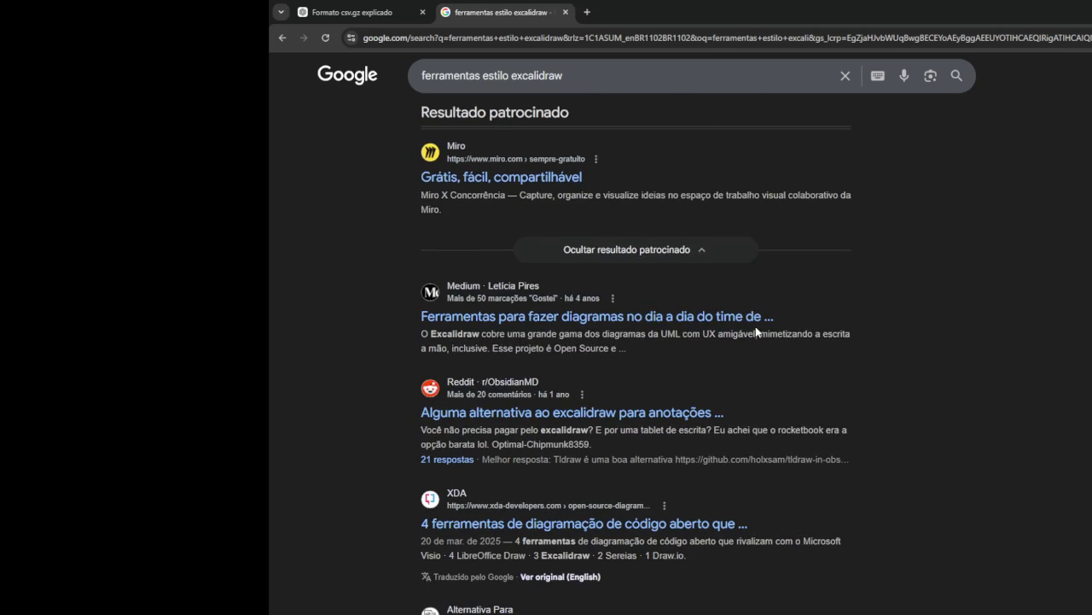
Open the sponsored Miro result and sign up for a free account using Google.
{"action": "left_click", "coordinate": [560, 178]}
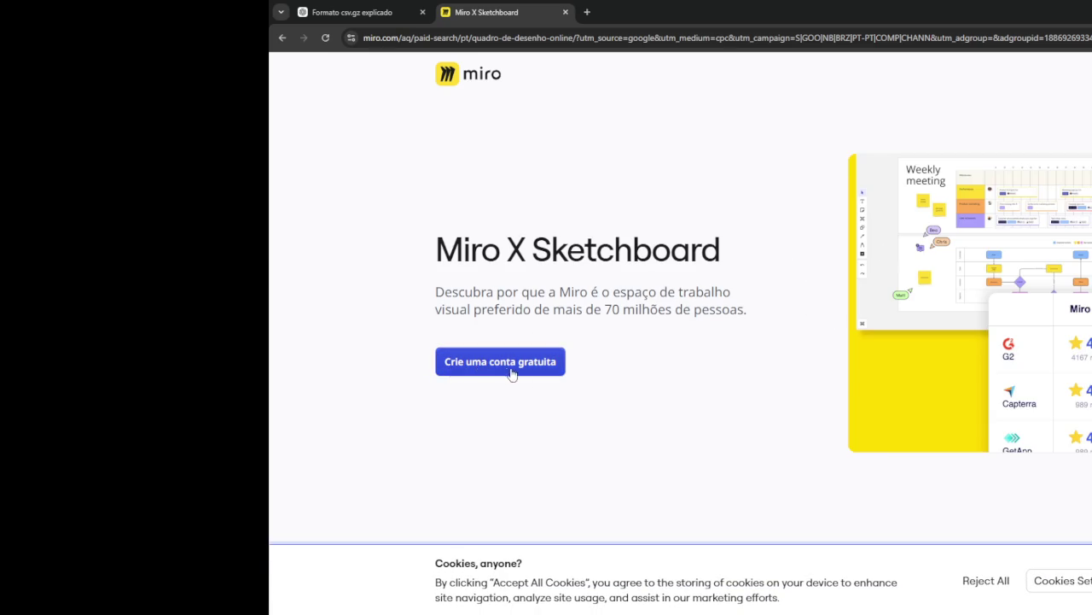
{"action": "left_click", "coordinate": [481, 362]}
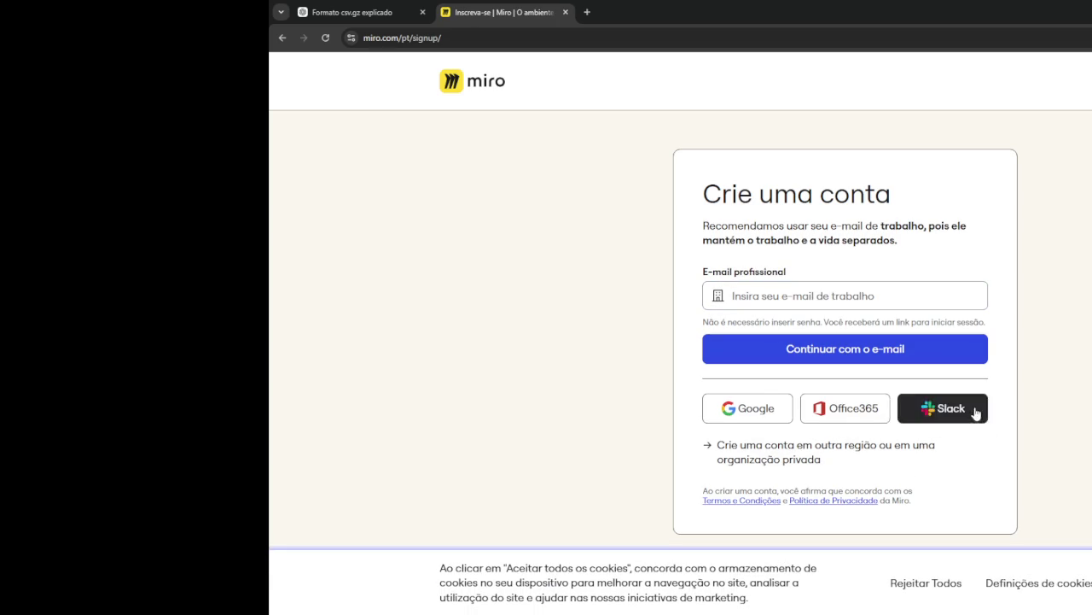
{"action": "left_click", "coordinate": [751, 401]}
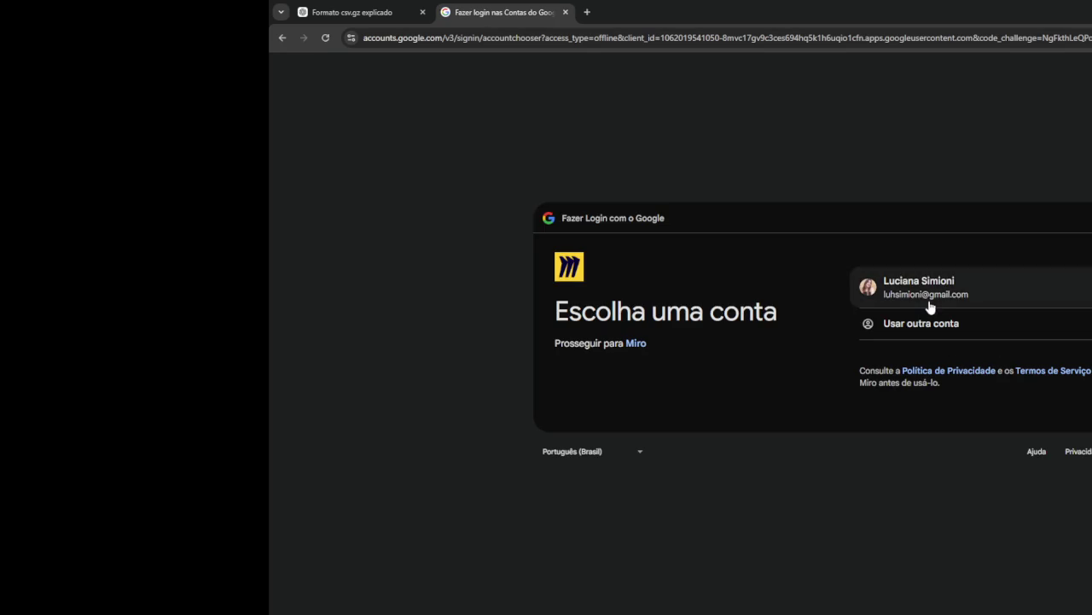
{"action": "left_click", "coordinate": [930, 306]}
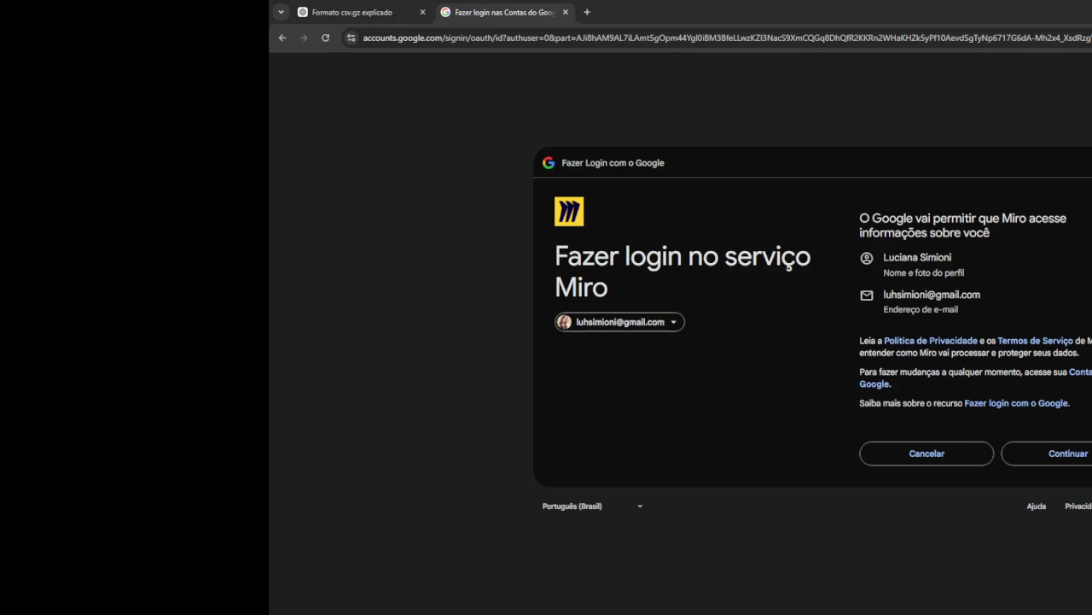
{"action": "left_click", "coordinate": [1072, 451]}
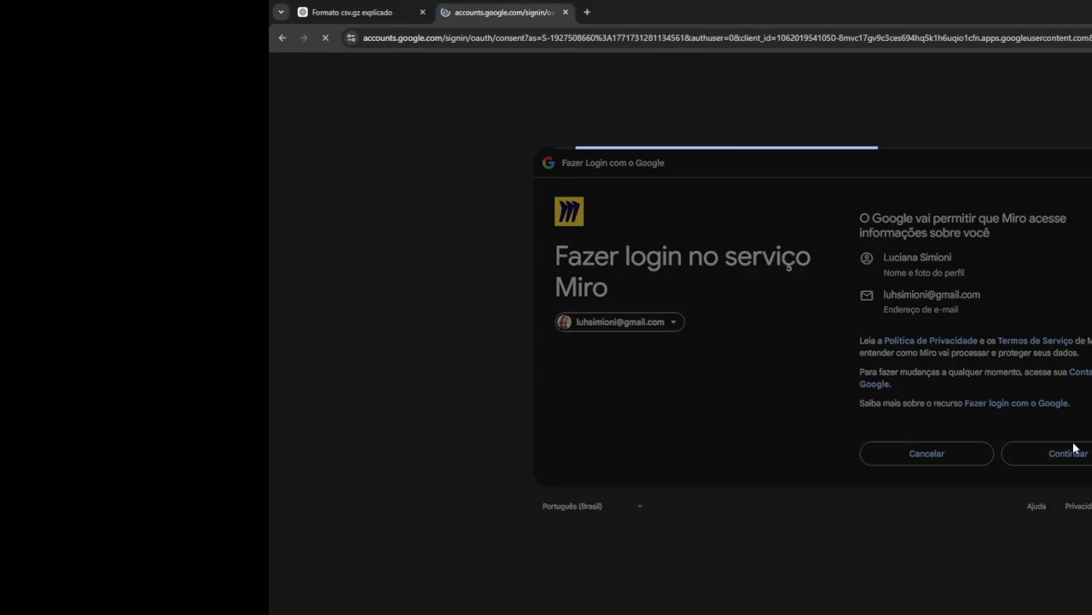
{"action": "left_click", "coordinate": [1037, 483]}
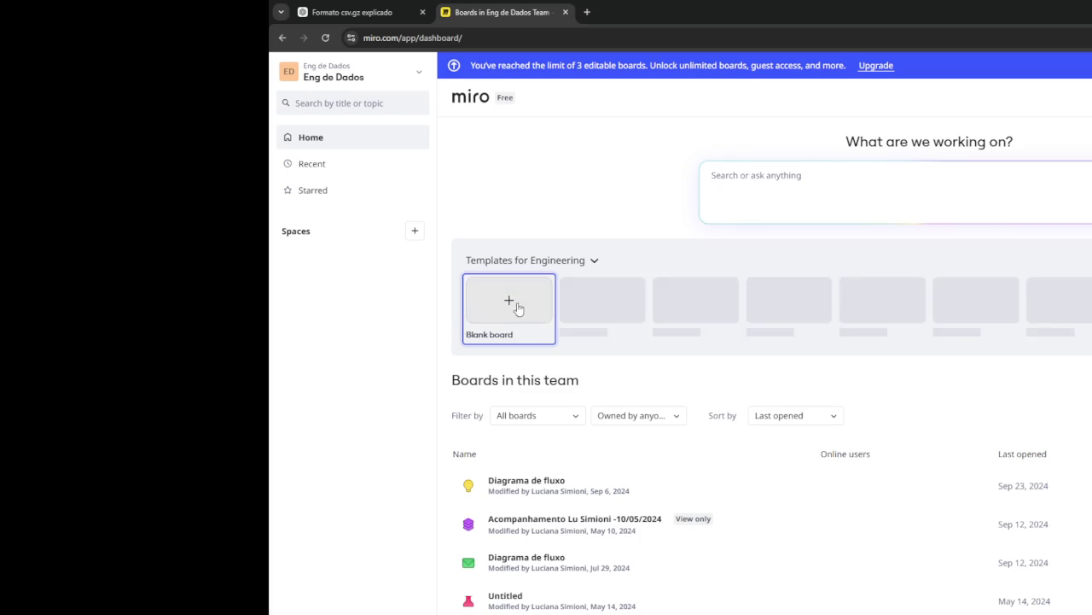
Create a blank team board and dismiss the template picker and AI prompt panel.
{"action": "left_click", "coordinate": [515, 320]}
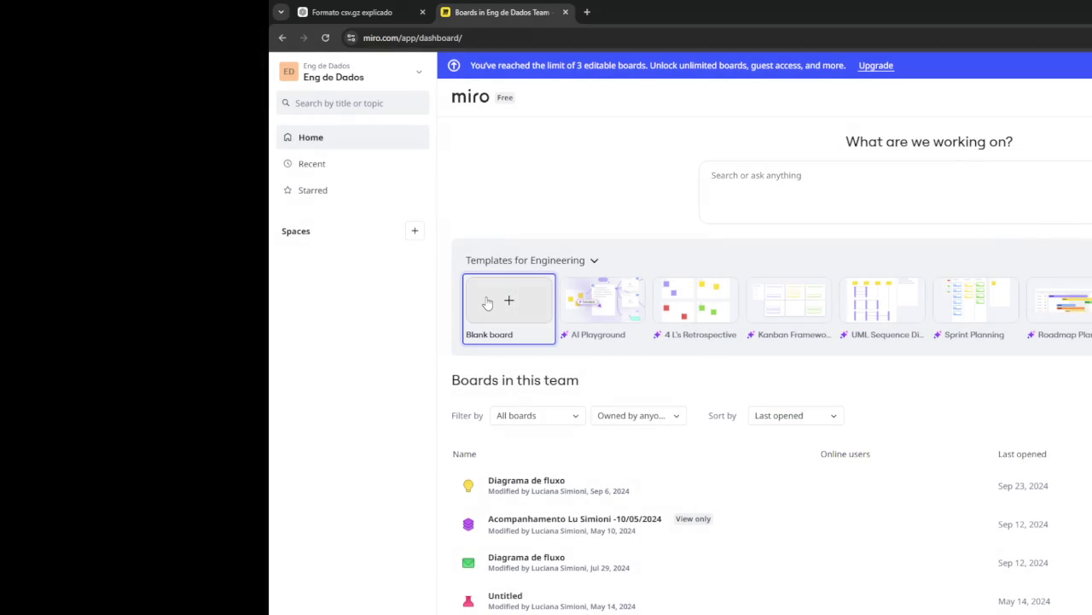
{"action": "left_click", "coordinate": [513, 312]}
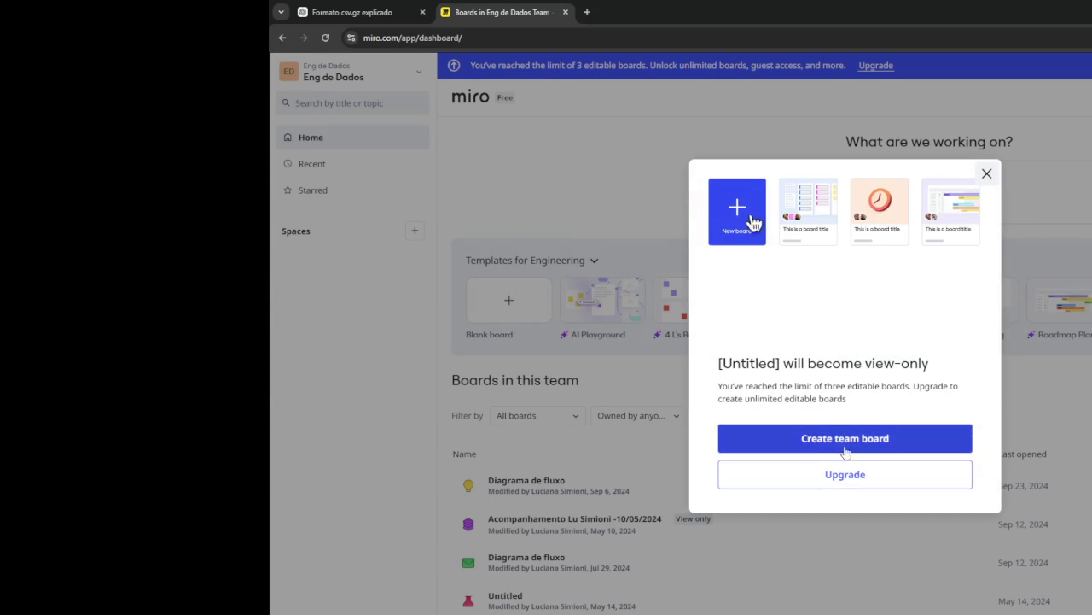
{"action": "left_click", "coordinate": [845, 439]}
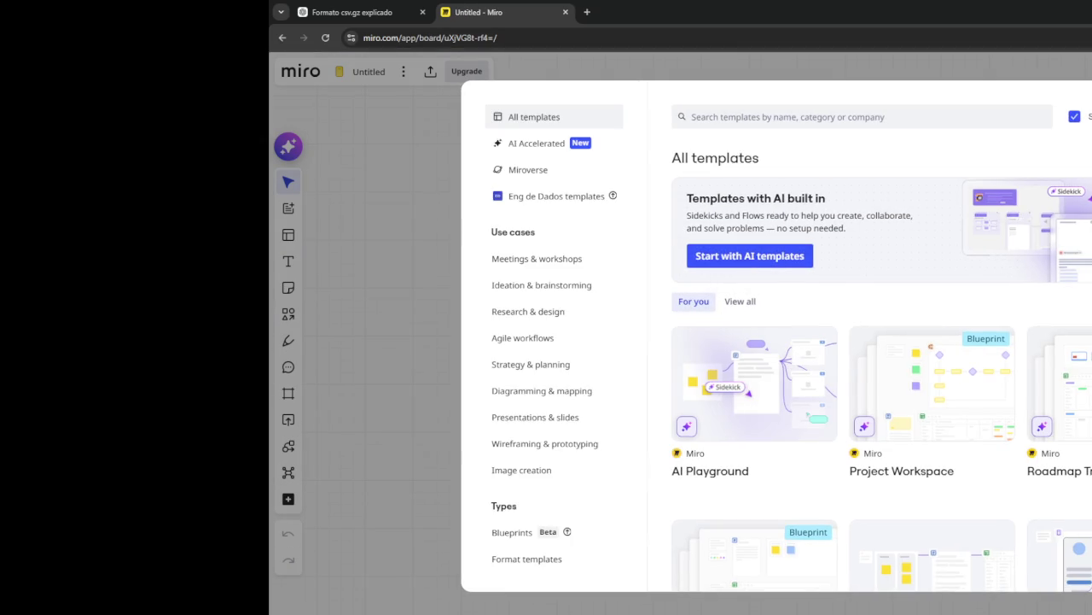
{"action": "key", "text": "Escape"}
{"action": "left_click", "coordinate": [1054, 245]}
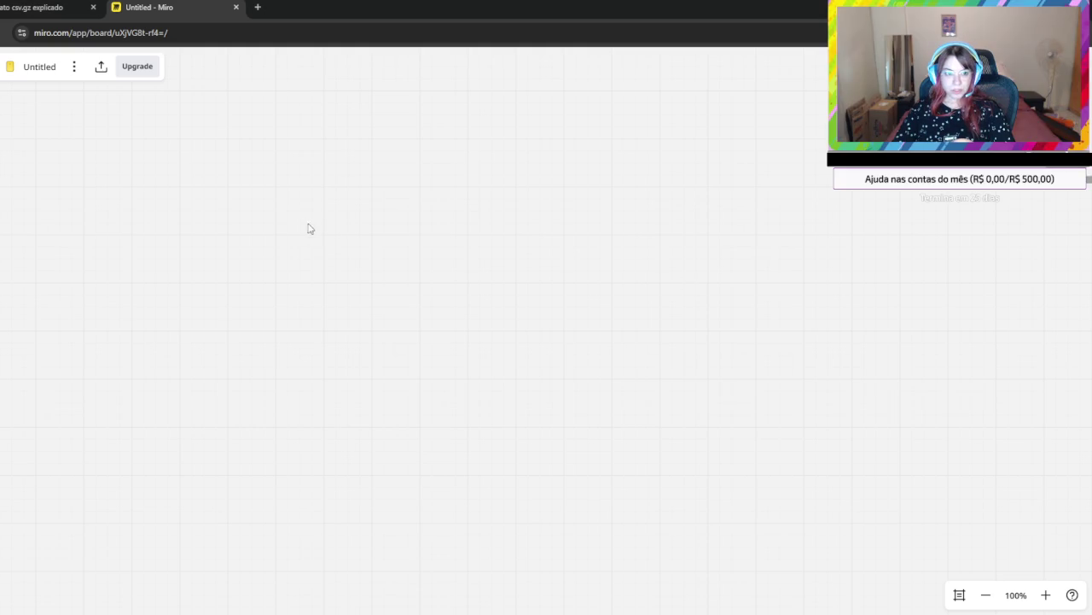
Set the board background colour to Gray from the board options menu.
{"action": "key", "text": "t"}
{"action": "left_click", "coordinate": [226, 217]}
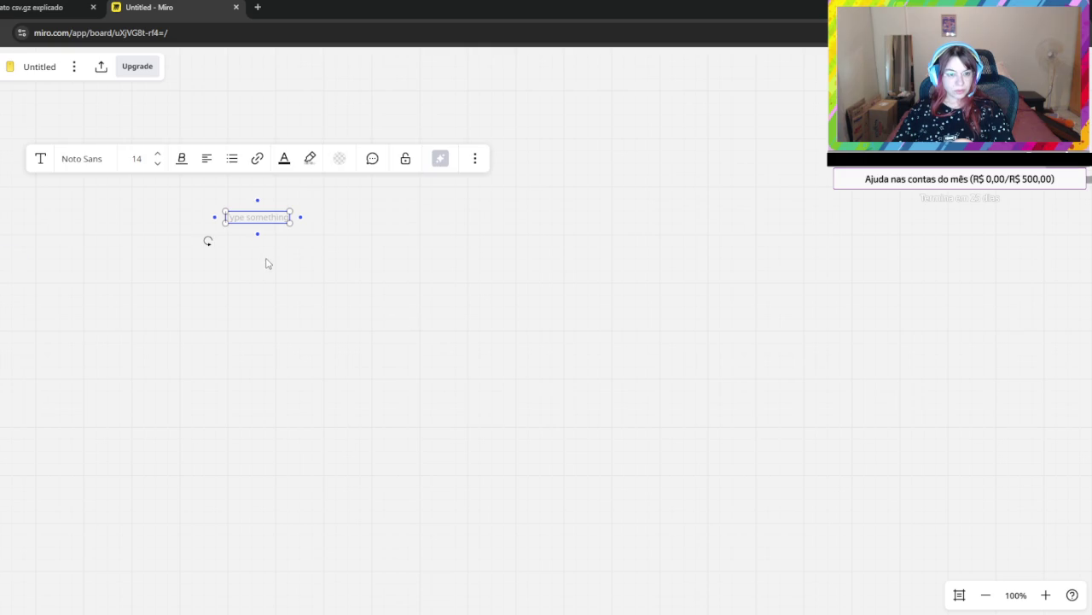
{"action": "left_click", "coordinate": [394, 281]}
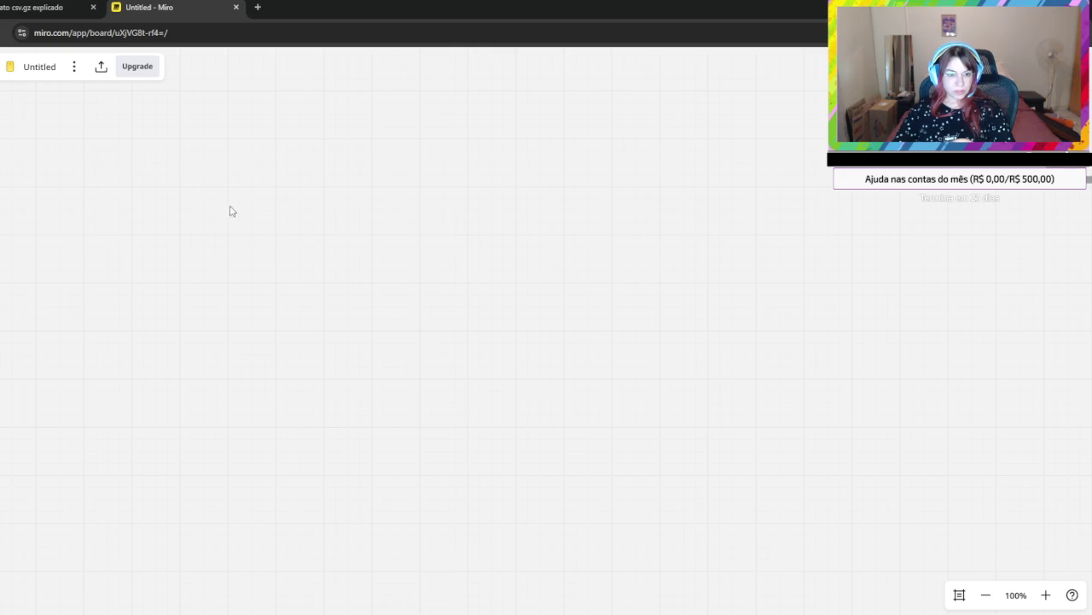
{"action": "left_click", "coordinate": [74, 67]}
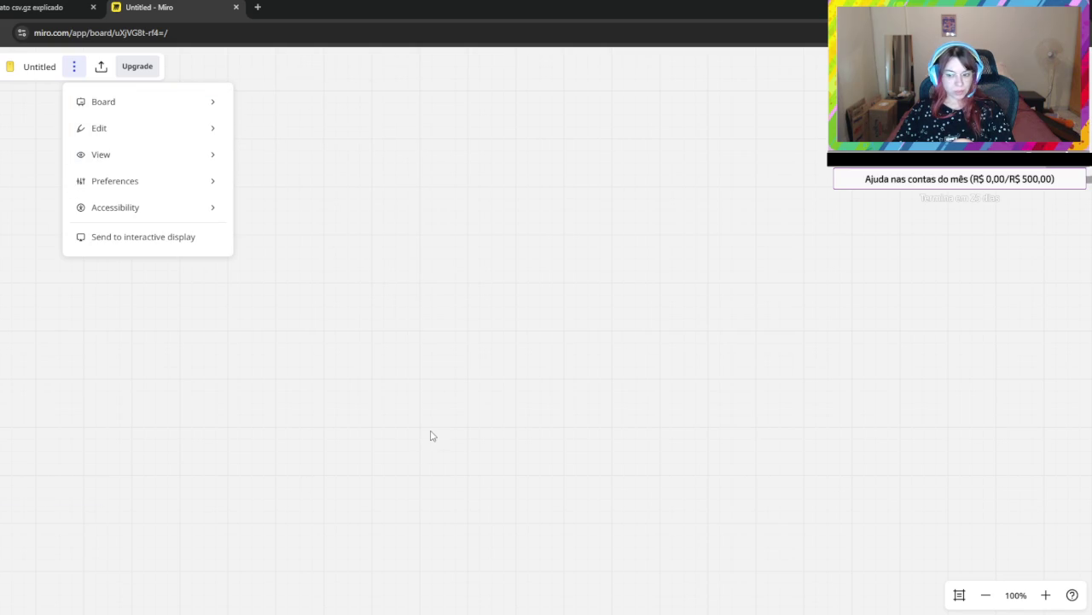
{"action": "key", "text": "Escape"}
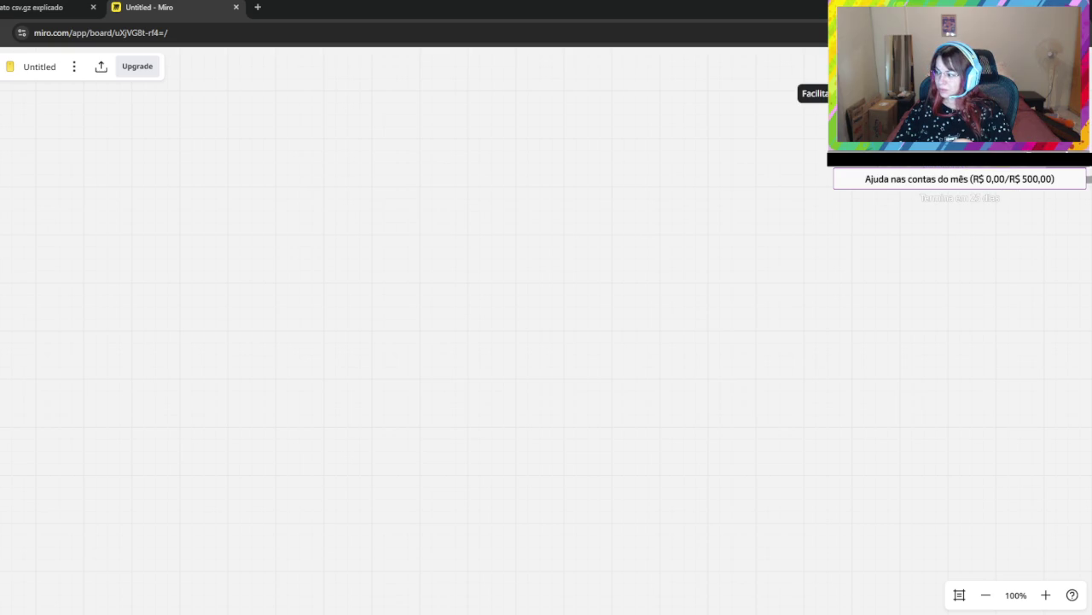
{"action": "left_click", "coordinate": [74, 70]}
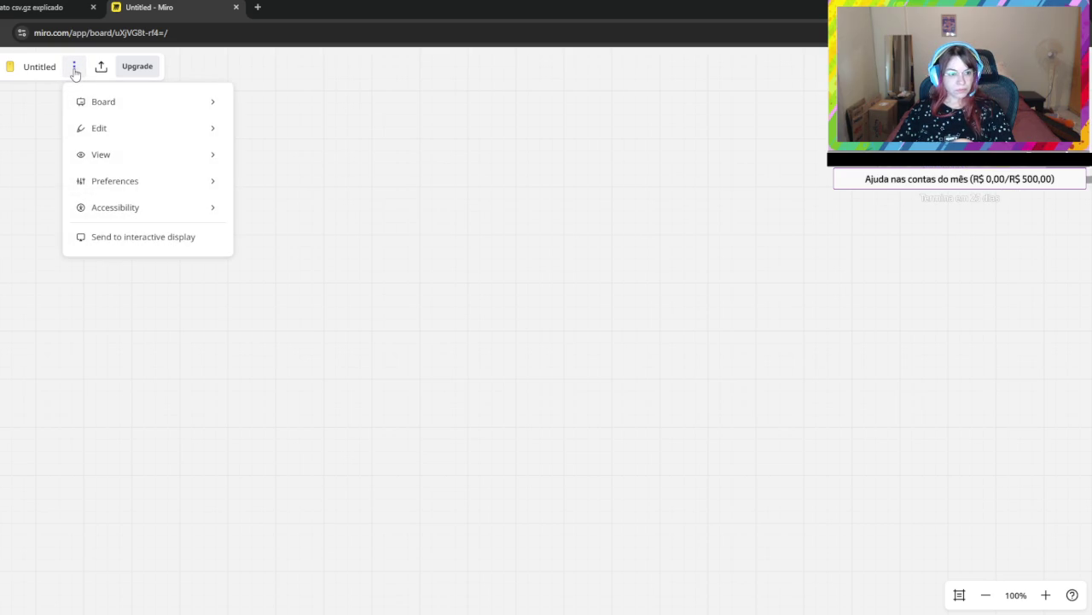
{"action": "left_click", "coordinate": [3, 182]}
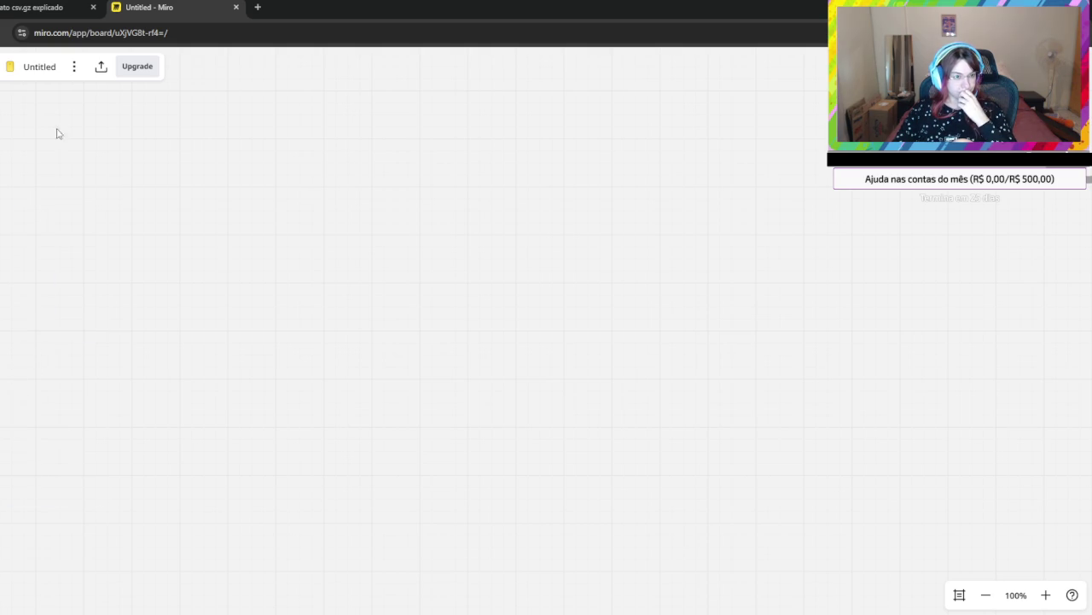
{"action": "left_click", "coordinate": [72, 68]}
{"action": "mouse_move", "coordinate": [104, 102]}
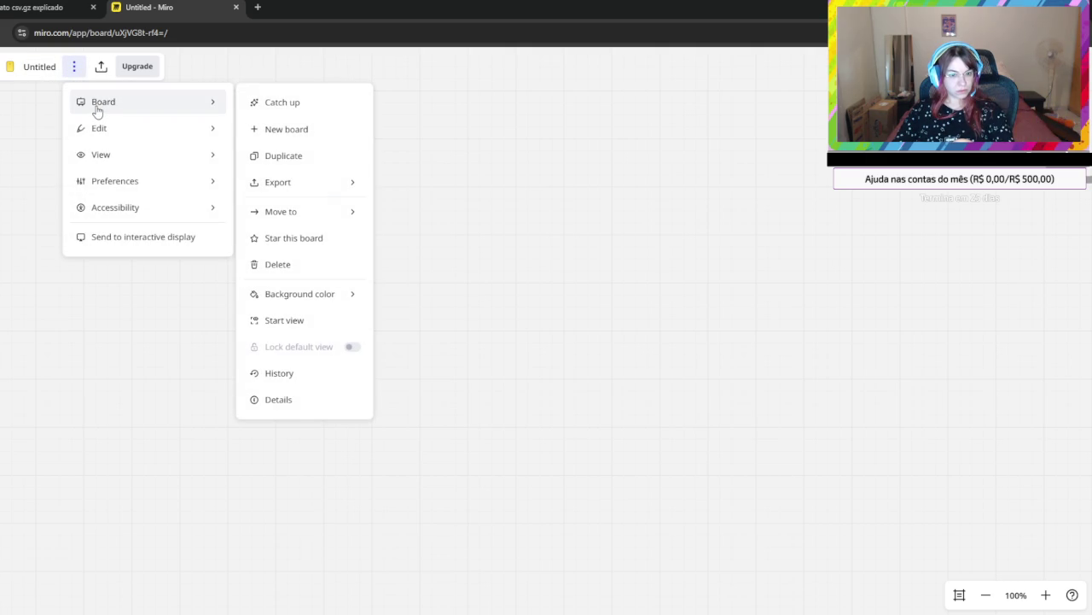
{"action": "mouse_move", "coordinate": [300, 294]}
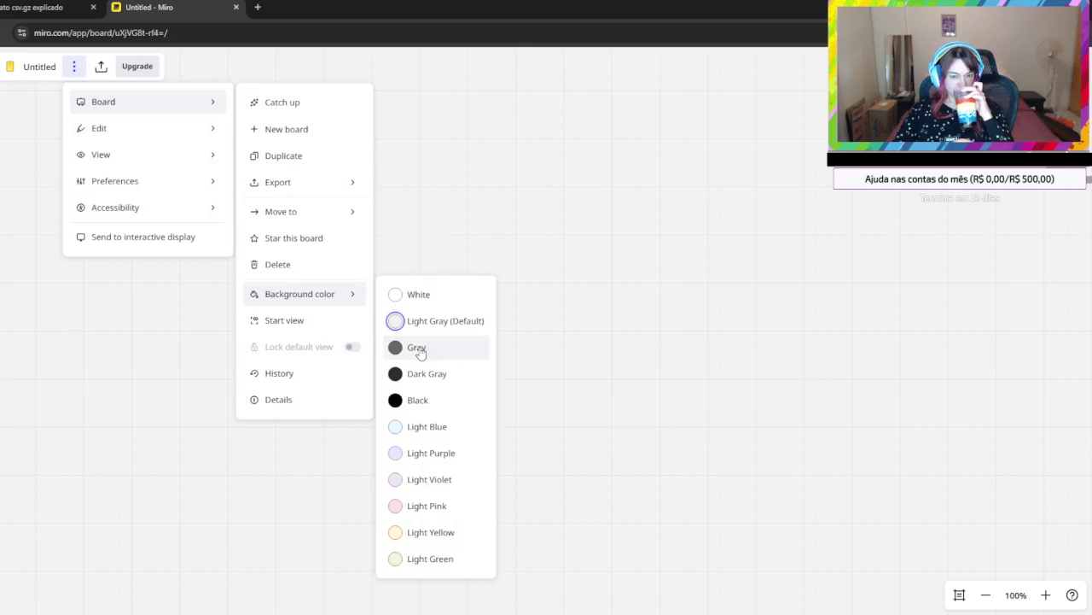
{"action": "left_click", "coordinate": [419, 351]}
{"action": "left_click", "coordinate": [694, 245]}
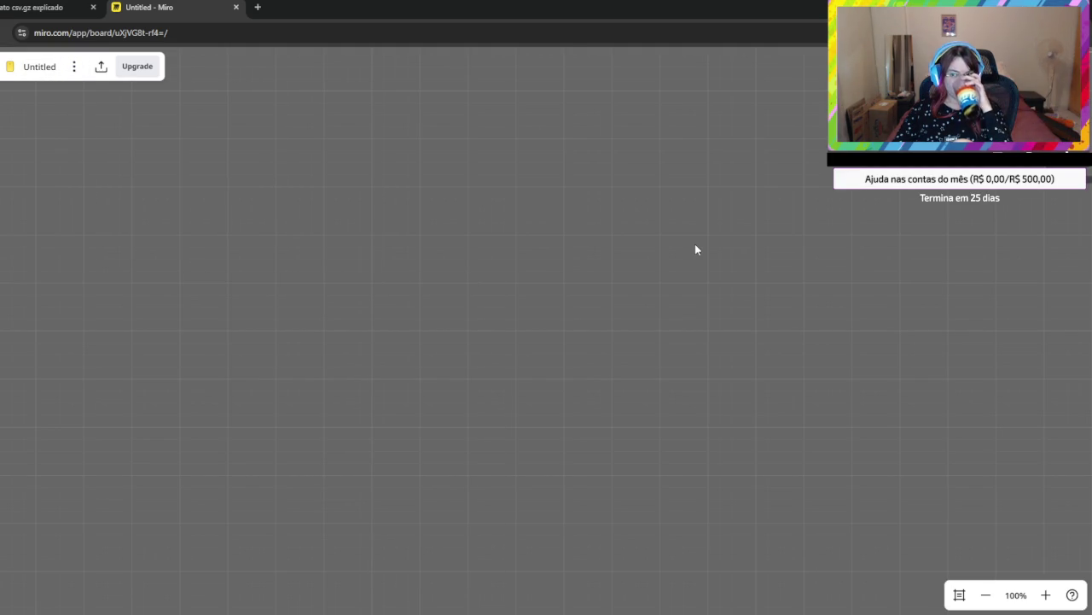
Place a new text box on the board and restore the browser window.
{"action": "key", "text": "t"}
{"action": "left_click", "coordinate": [381, 225]}
{"action": "left_click_drag", "start_coordinate": [482, 6], "coordinate": [287, 8]}
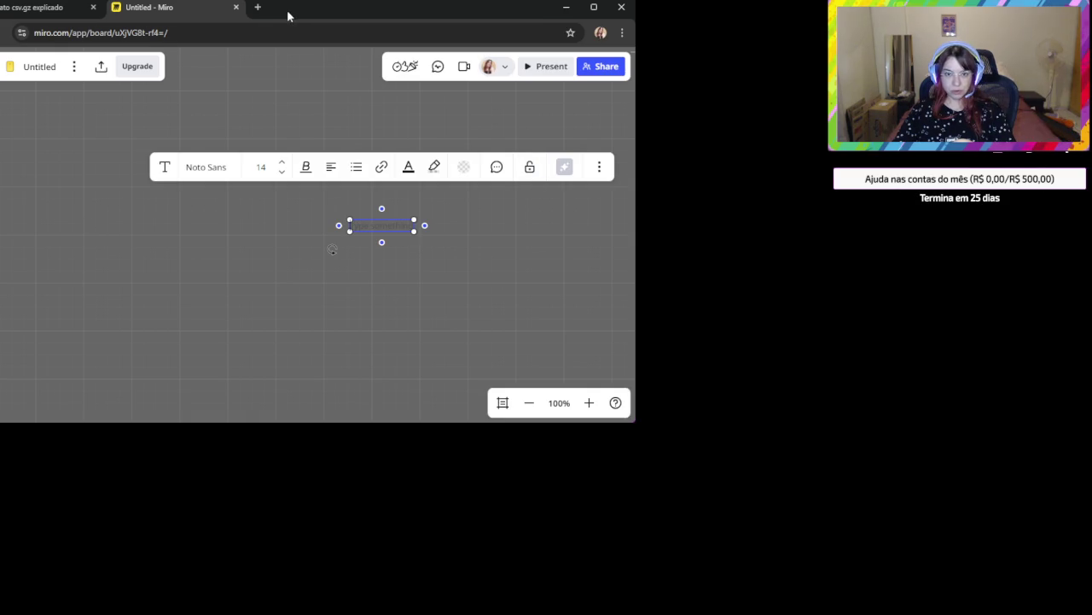
Add a white 'Bairros' text at size 24 near the board's top-left.
{"action": "key", "text": "super+Left"}
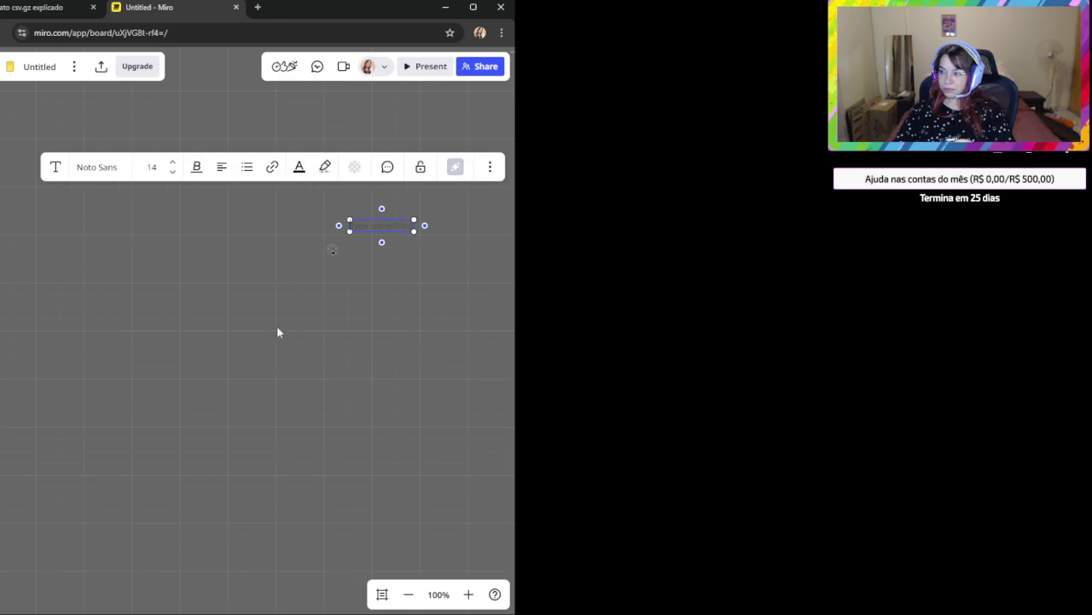
{"action": "left_click", "coordinate": [100, 204]}
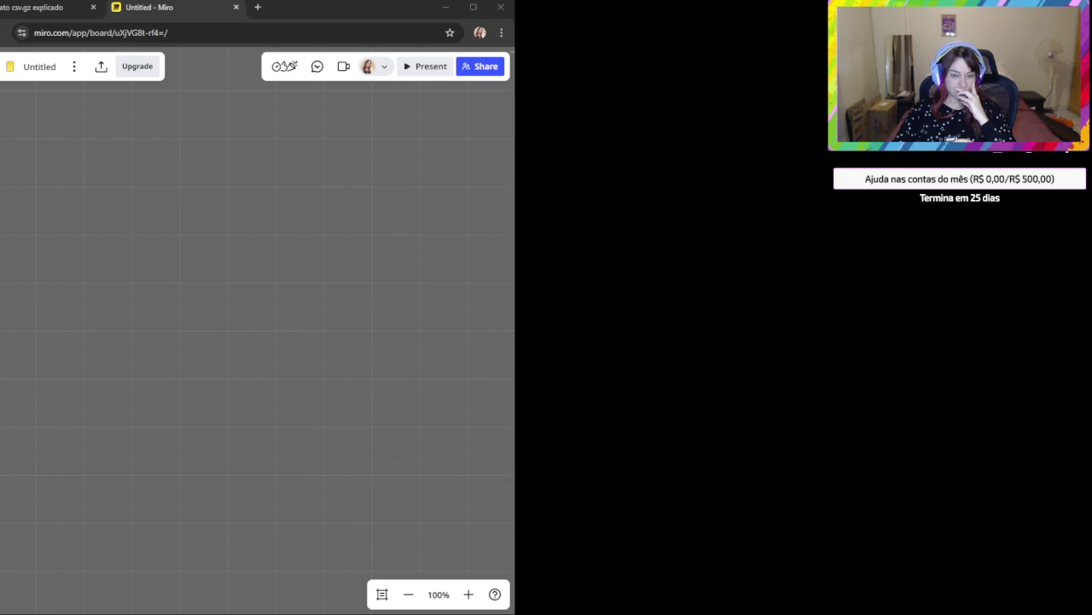
{"action": "left_click", "coordinate": [62, 174]}
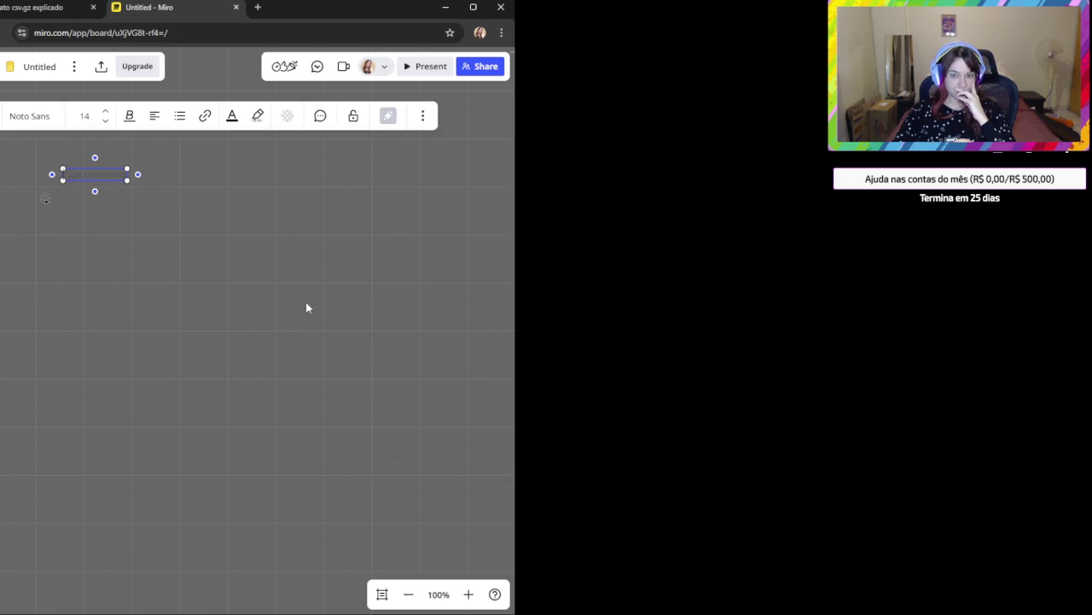
{"action": "left_click", "coordinate": [233, 116]}
{"action": "left_click", "coordinate": [273, 214]}
{"action": "type", "text": "Bairro"}
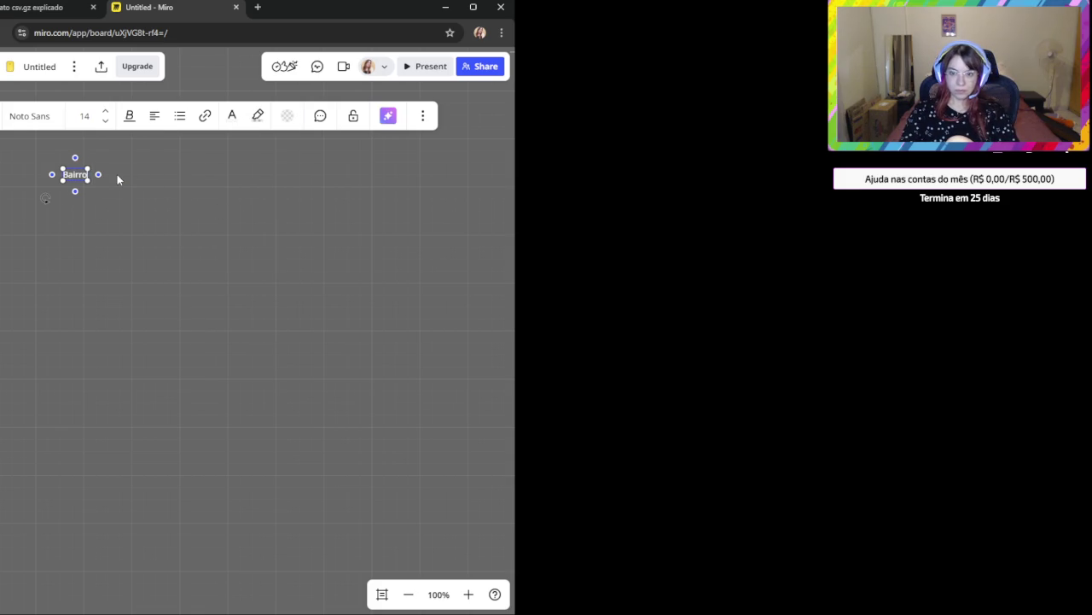
{"action": "type", "text": " s"}
{"action": "key", "text": "ctrl+a"}
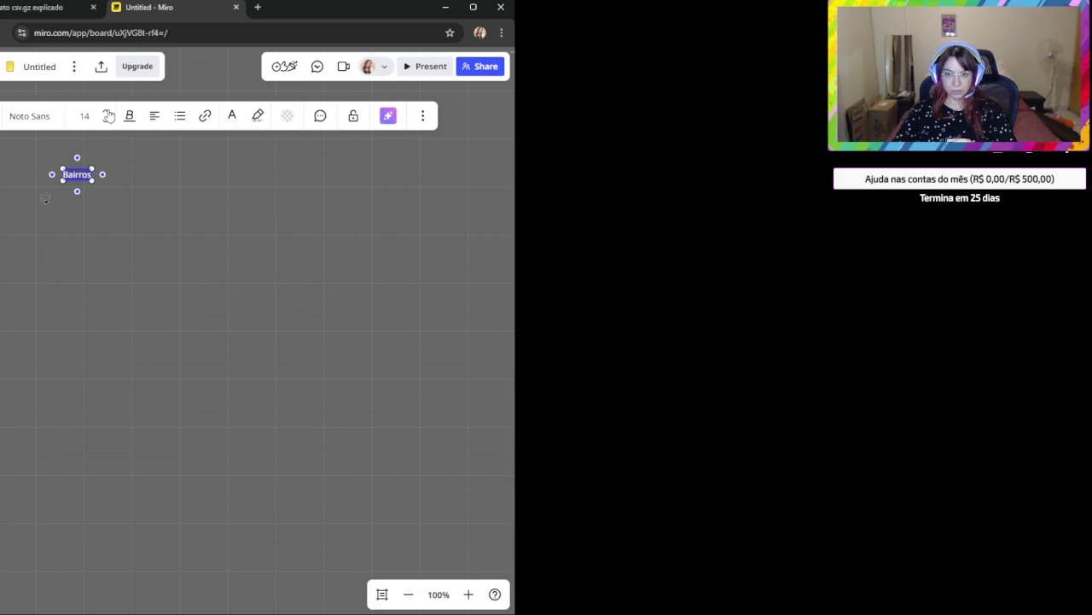
{"action": "left_click", "coordinate": [105, 111]}
{"action": "left_click", "coordinate": [105, 111]}
{"action": "left_click", "coordinate": [155, 257]}
Duplicate the Bairros title just below and shrink the copy to size 18.
{"action": "left_click", "coordinate": [103, 194]}
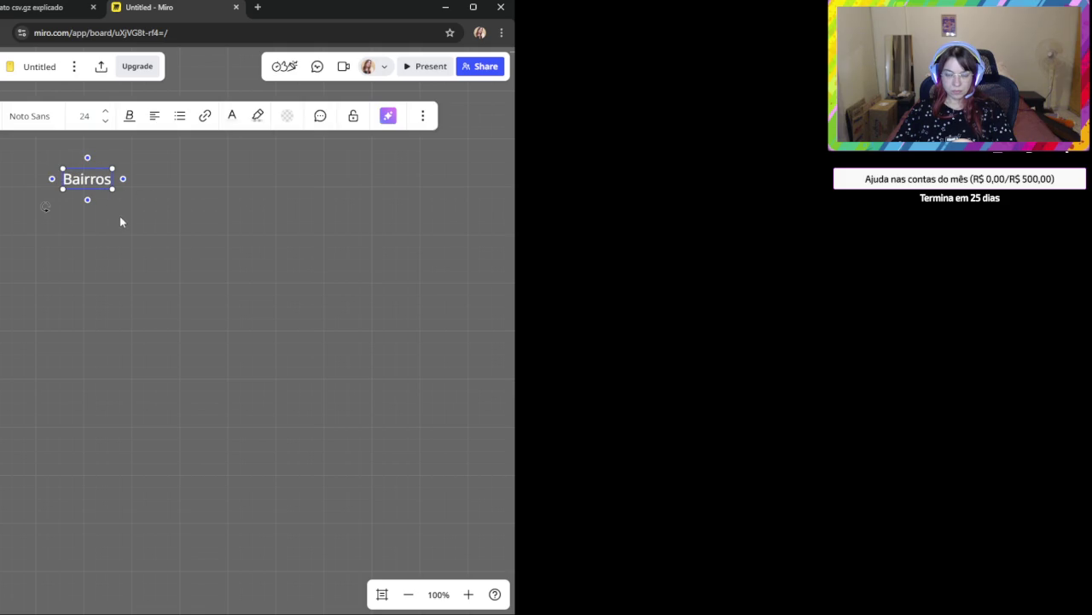
{"action": "left_click", "coordinate": [135, 226]}
{"action": "left_click", "coordinate": [90, 180]}
{"action": "mouse_move", "coordinate": [100, 182]}
{"action": "left_mouse_down"}
{"action": "mouse_move", "coordinate": [109, 200]}
{"action": "mouse_move", "coordinate": [100, 212]}
{"action": "left_mouse_up"}
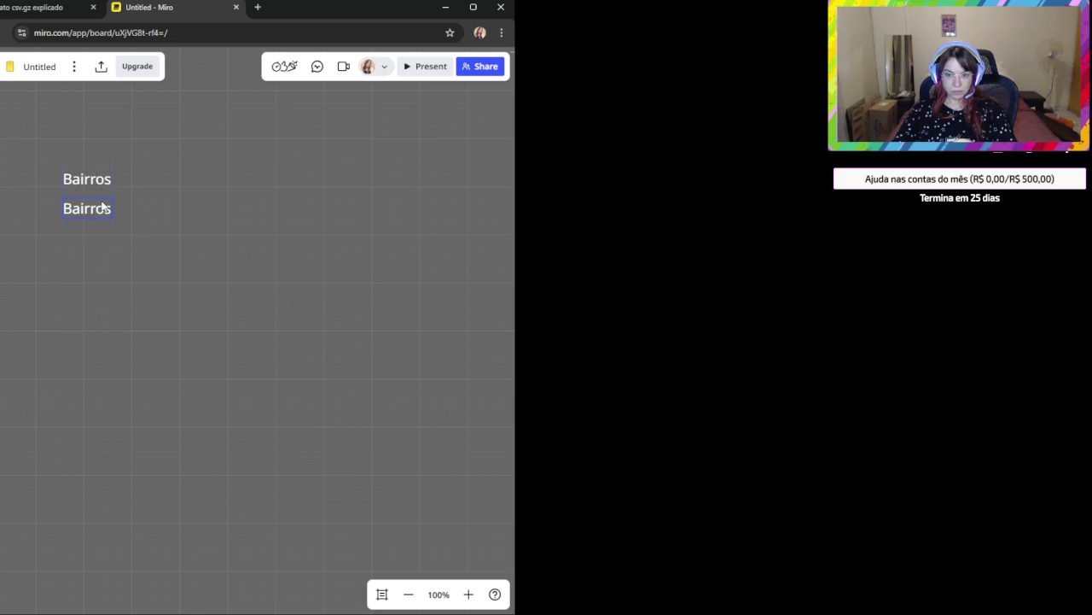
{"action": "left_click", "coordinate": [105, 151]}
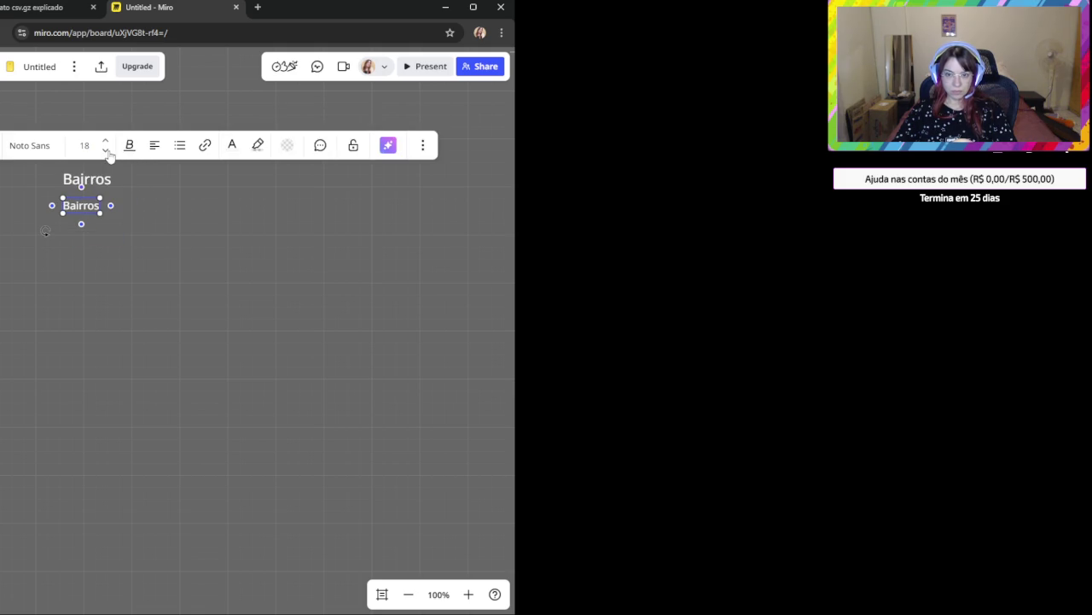
Rename the small Bairros copy to 'bairro_id'.
{"action": "scroll", "coordinate": [146, 253], "scroll_direction": "up", "scroll_amount": 2}
{"action": "left_click", "coordinate": [146, 253]}
{"action": "scroll", "coordinate": [137, 273], "scroll_direction": "up", "scroll_amount": 3}
{"action": "scroll", "coordinate": [135, 290], "scroll_direction": "left", "scroll_amount": 2}
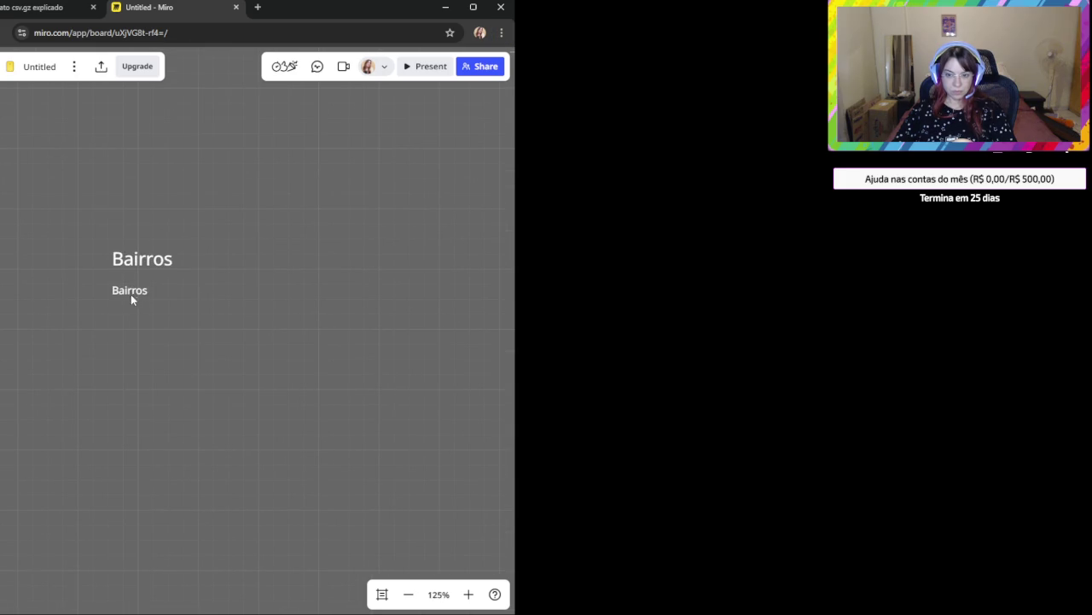
{"action": "double_click", "coordinate": [134, 294]}
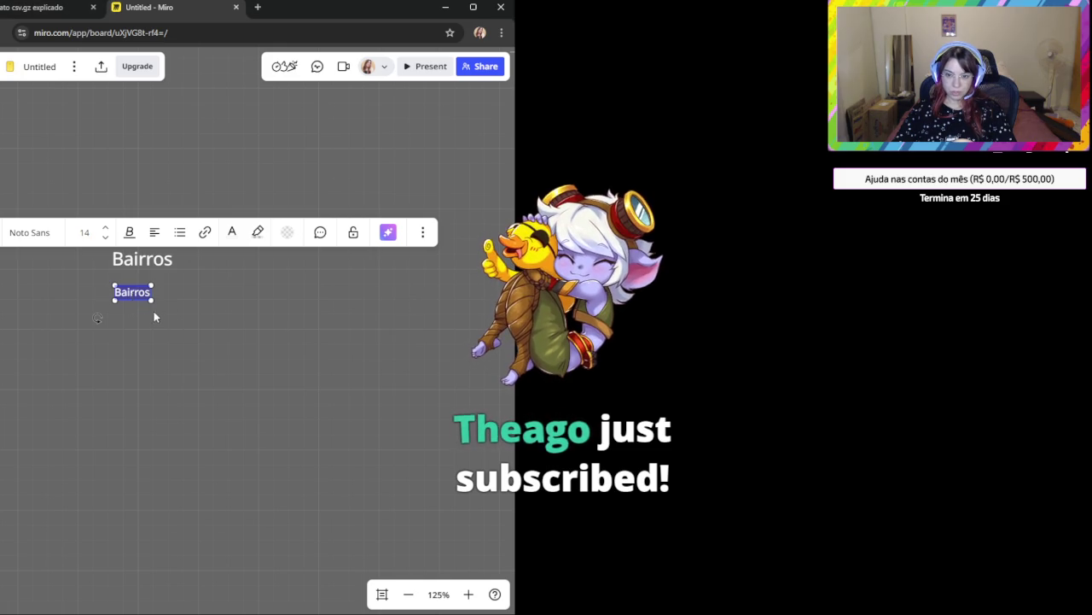
{"action": "type", "text": "bairro_id"}
{"action": "left_click", "coordinate": [153, 344]}
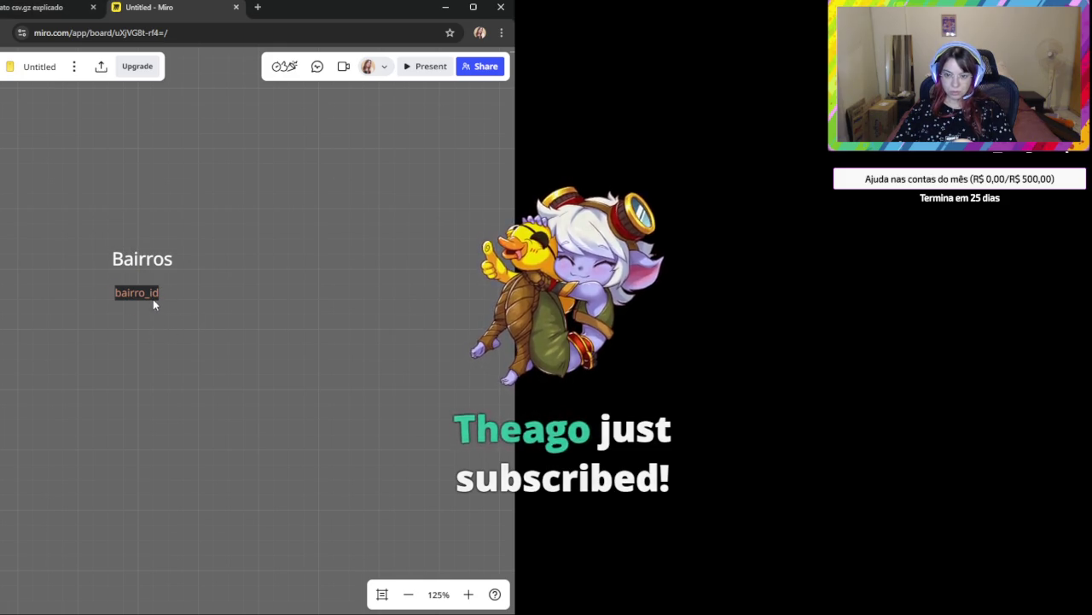
{"action": "double_click", "coordinate": [138, 291]}
Make bairro_id white text with no highlight colour.
{"action": "left_click", "coordinate": [233, 232]}
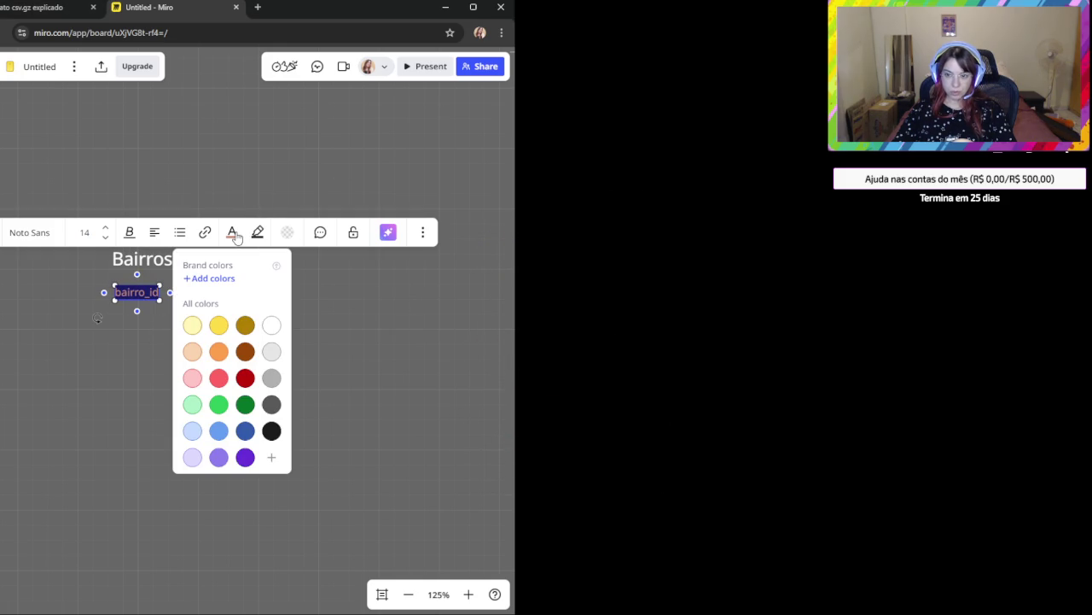
{"action": "left_click", "coordinate": [273, 325]}
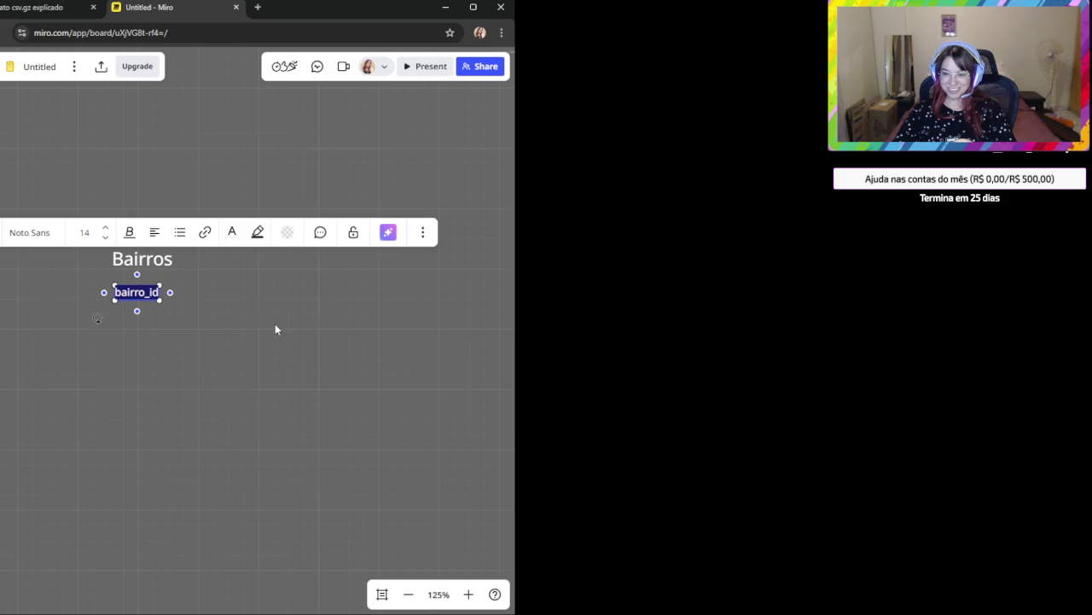
{"action": "left_click", "coordinate": [207, 326]}
{"action": "double_click", "coordinate": [119, 293]}
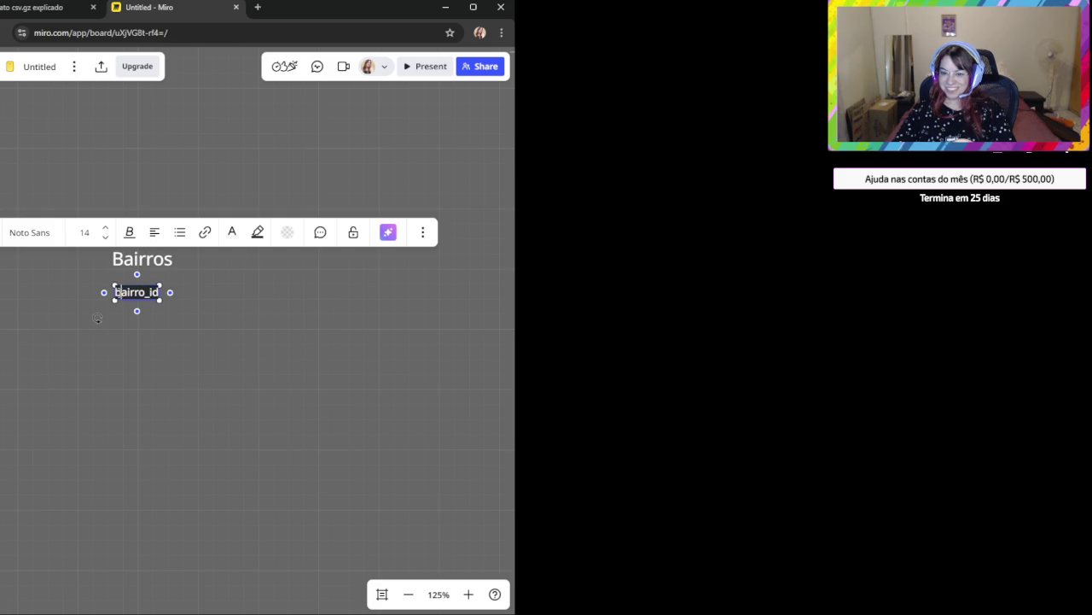
{"action": "left_click", "coordinate": [257, 232]}
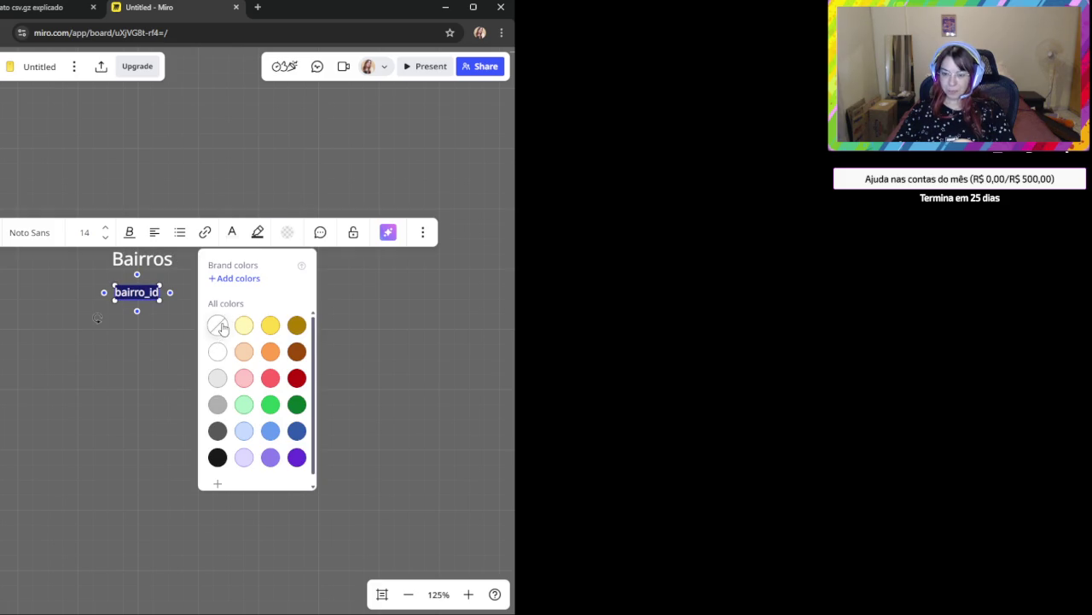
{"action": "left_click", "coordinate": [218, 325]}
Duplicate bairro_id onto a new line below it.
{"action": "left_click", "coordinate": [141, 298]}
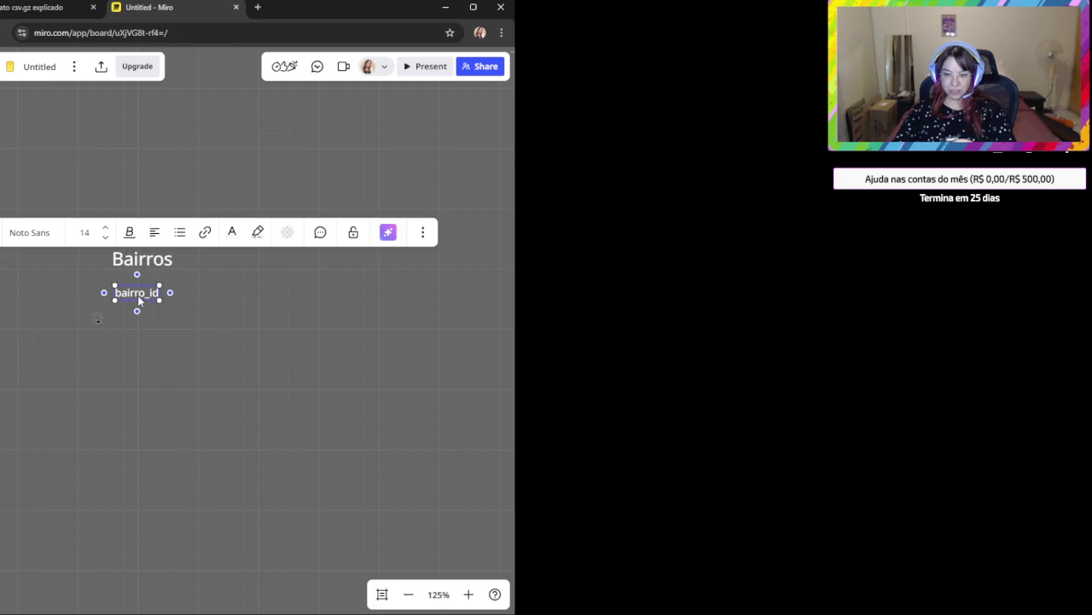
{"action": "left_click", "coordinate": [160, 335]}
{"action": "left_click", "coordinate": [139, 291]}
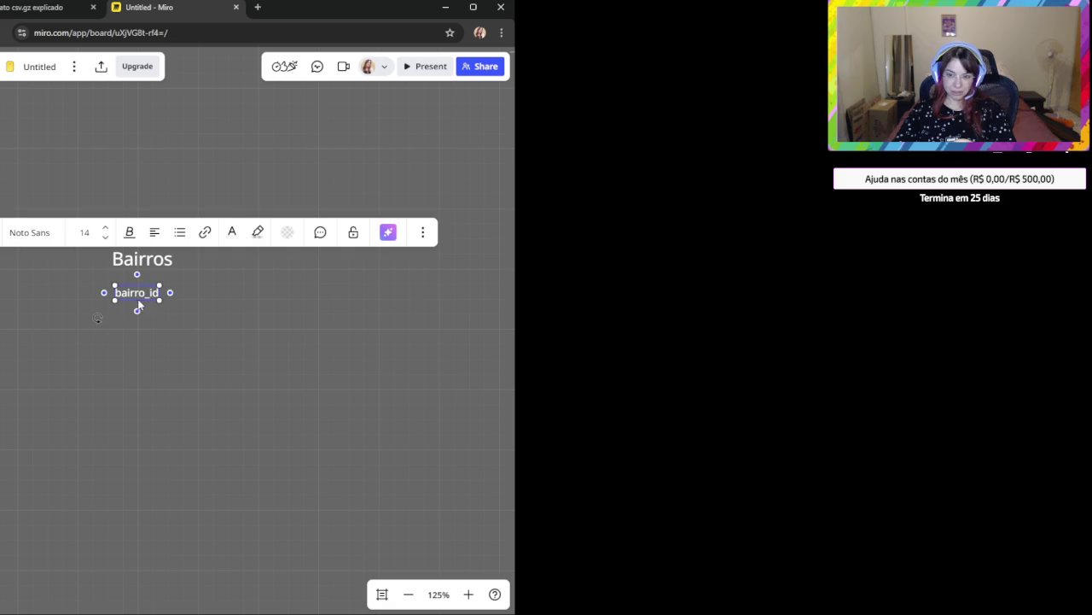
{"action": "key", "text": "Escape"}
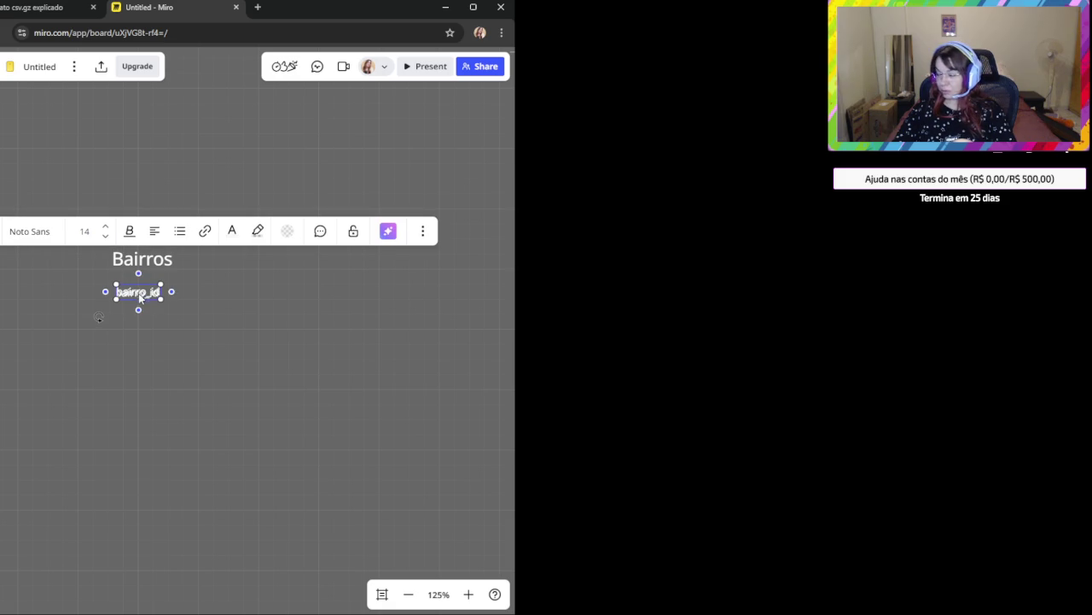
{"action": "left_click_drag", "start_coordinate": [138, 294], "coordinate": [133, 313]}
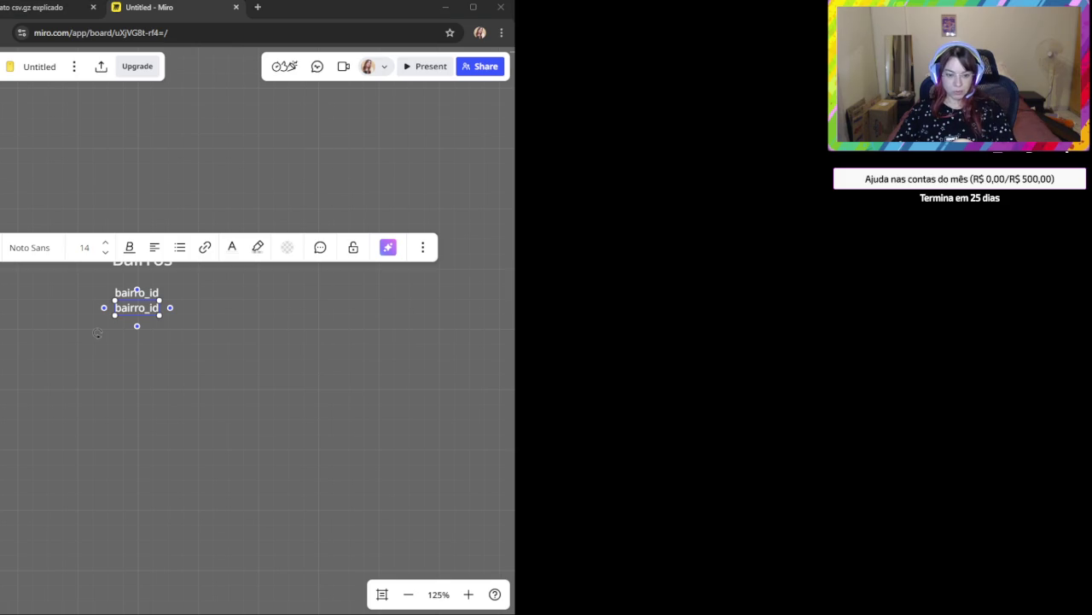
Rename the lower bairro_id copy to 'nome_bairro' and move it down.
{"action": "left_click", "coordinate": [157, 351]}
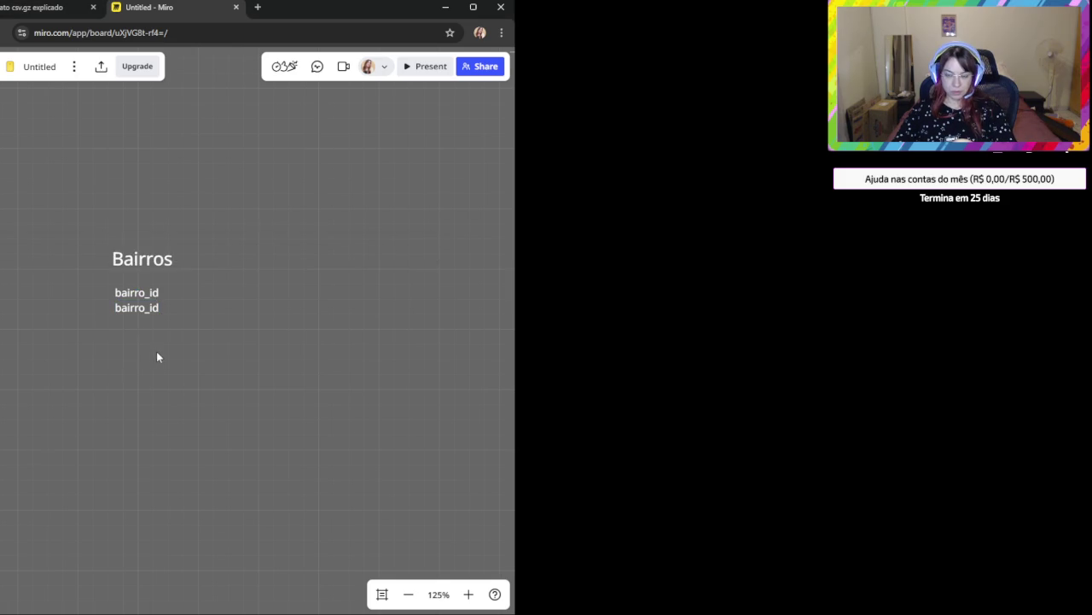
{"action": "left_click", "coordinate": [136, 307]}
{"action": "type", "text": "nome_bairro"}
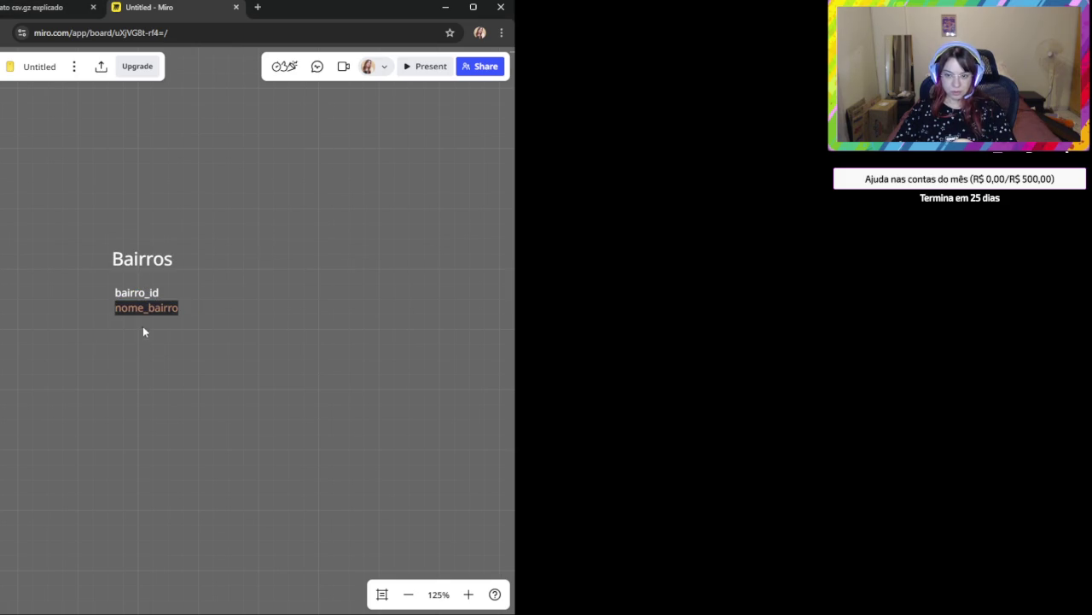
{"action": "key", "text": "ctrl+z"}
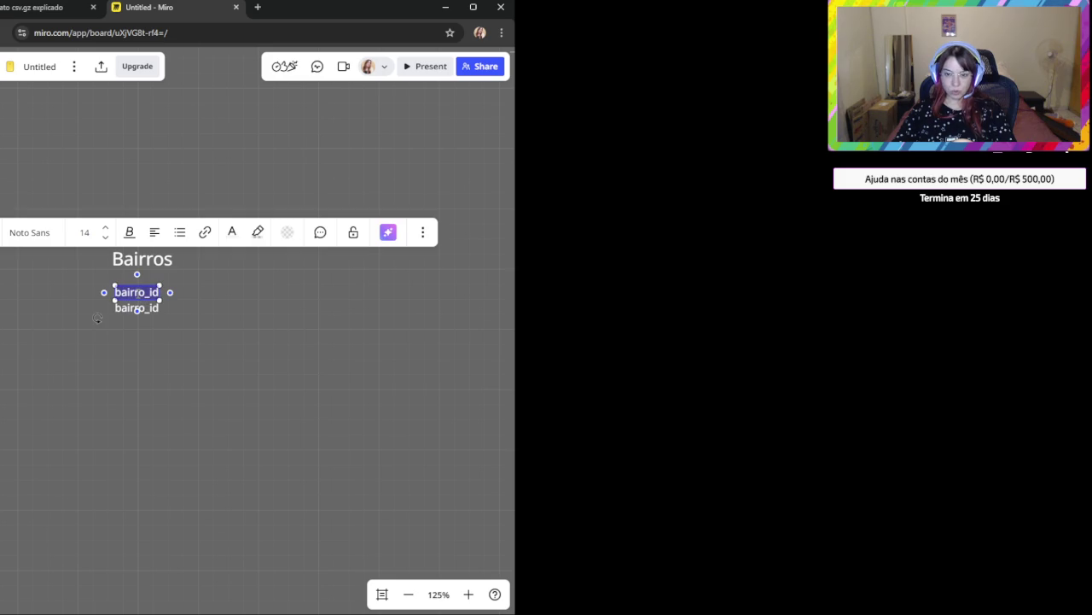
{"action": "left_click", "coordinate": [133, 309]}
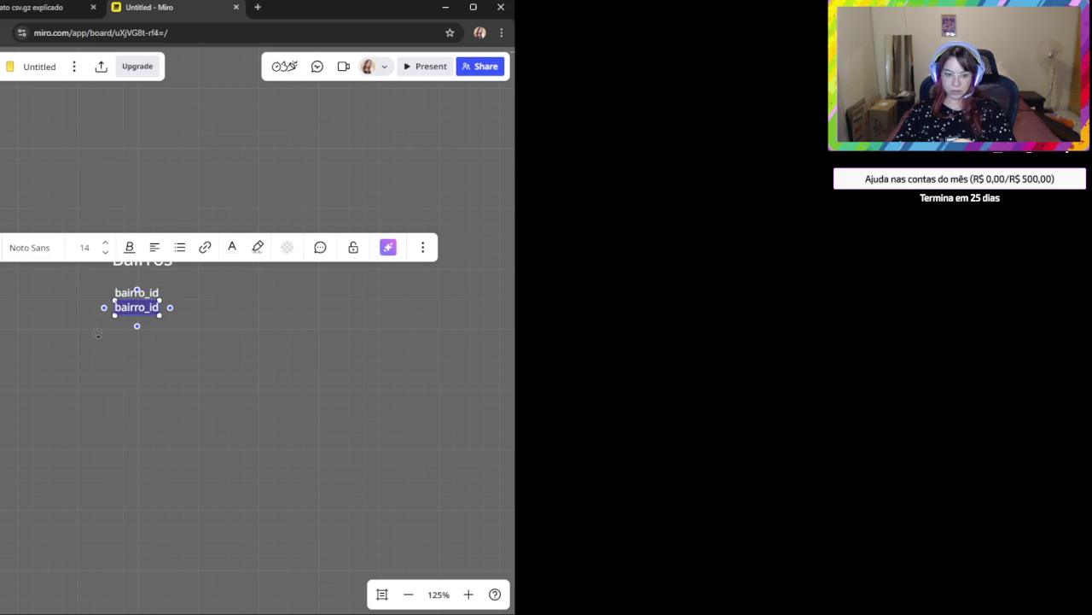
{"action": "double_click", "coordinate": [133, 307]}
{"action": "type", "text": "nome_bairro"}
{"action": "left_click", "coordinate": [150, 321]}
{"action": "left_click_drag", "start_coordinate": [147, 307], "coordinate": [147, 334]}
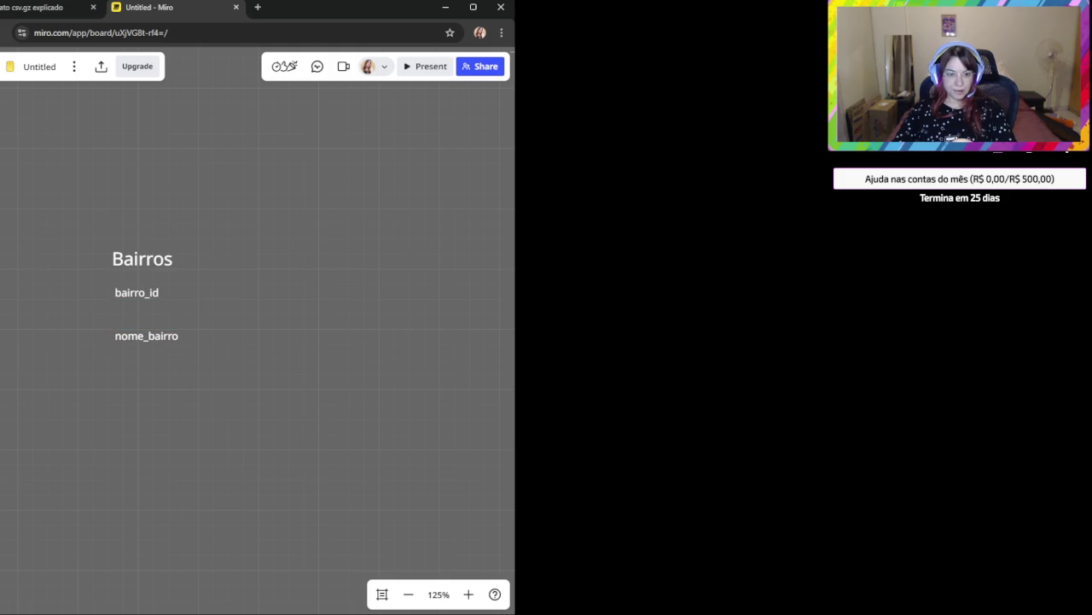
Stack bairro_id, nome_bairro and another bairro_id copy as aligned lines.
{"action": "left_click", "coordinate": [128, 293]}
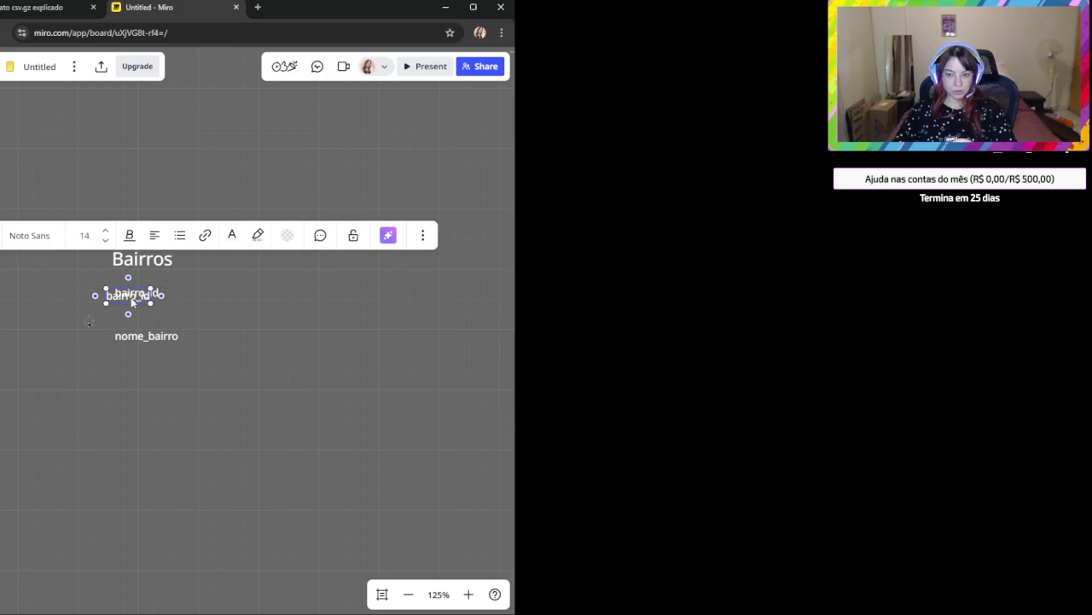
{"action": "left_click_drag", "start_coordinate": [128, 295], "coordinate": [141, 316]}
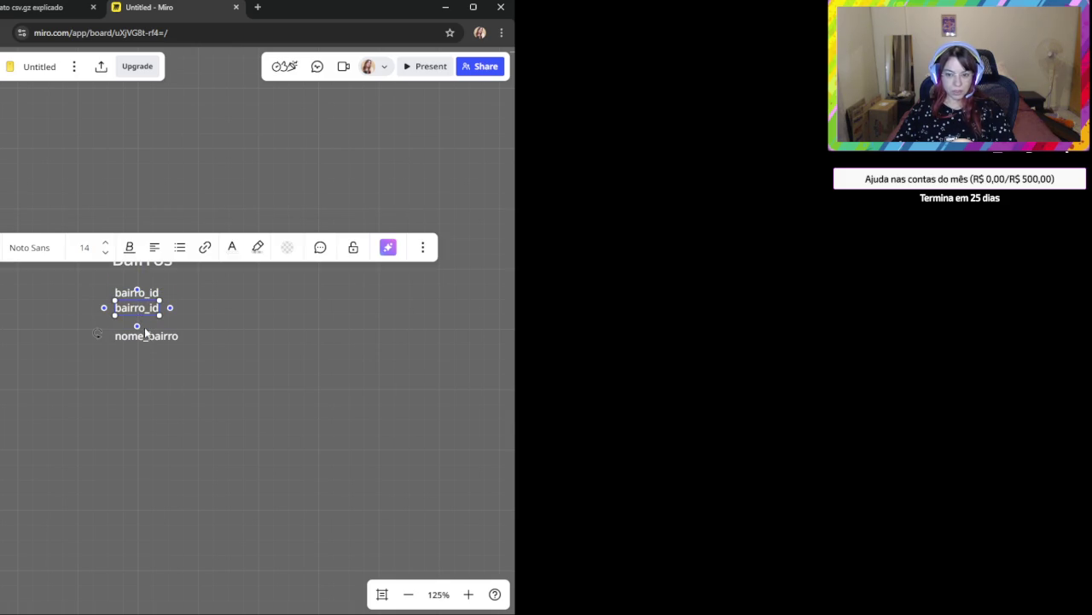
{"action": "left_click_drag", "start_coordinate": [142, 310], "coordinate": [141, 378]}
{"action": "left_click_drag", "start_coordinate": [135, 340], "coordinate": [133, 318]}
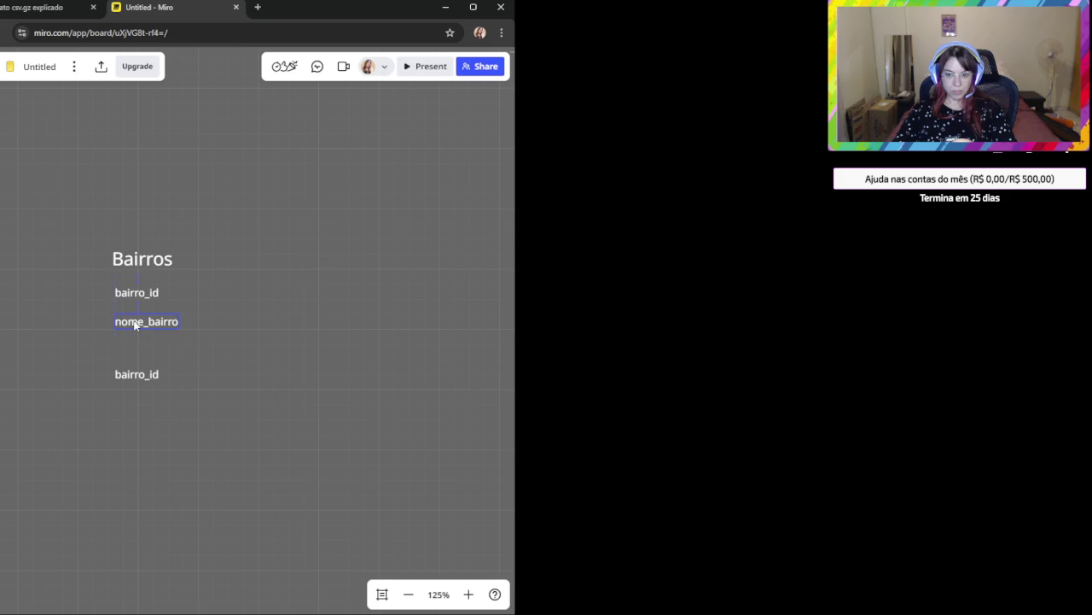
{"action": "left_click_drag", "start_coordinate": [135, 374], "coordinate": [126, 315]}
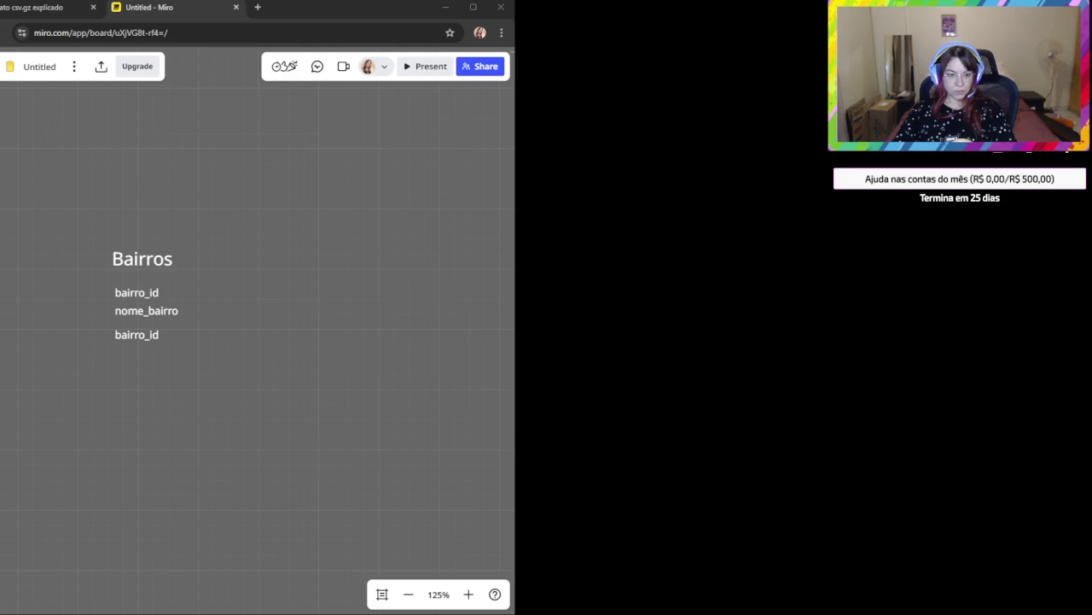
{"action": "left_click", "coordinate": [128, 339]}
Rename the third field to 'municipio' and move it under nome_bairro.
{"action": "double_click", "coordinate": [129, 339]}
{"action": "type", "text": "municipio"}
{"action": "double_click", "coordinate": [138, 332]}
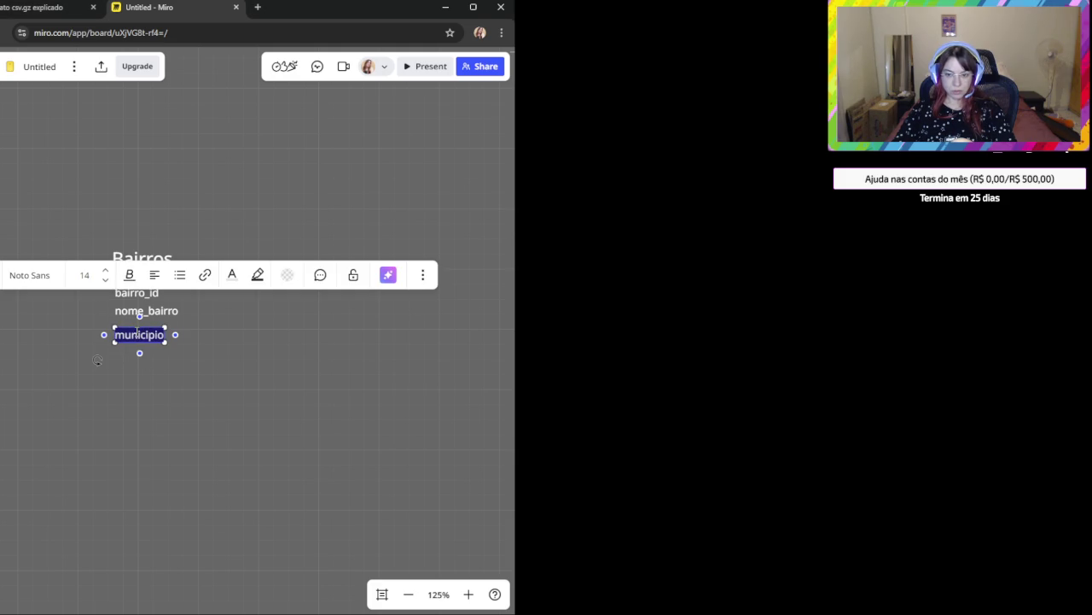
{"action": "left_click", "coordinate": [129, 401]}
{"action": "key", "text": "ctrl+z"}
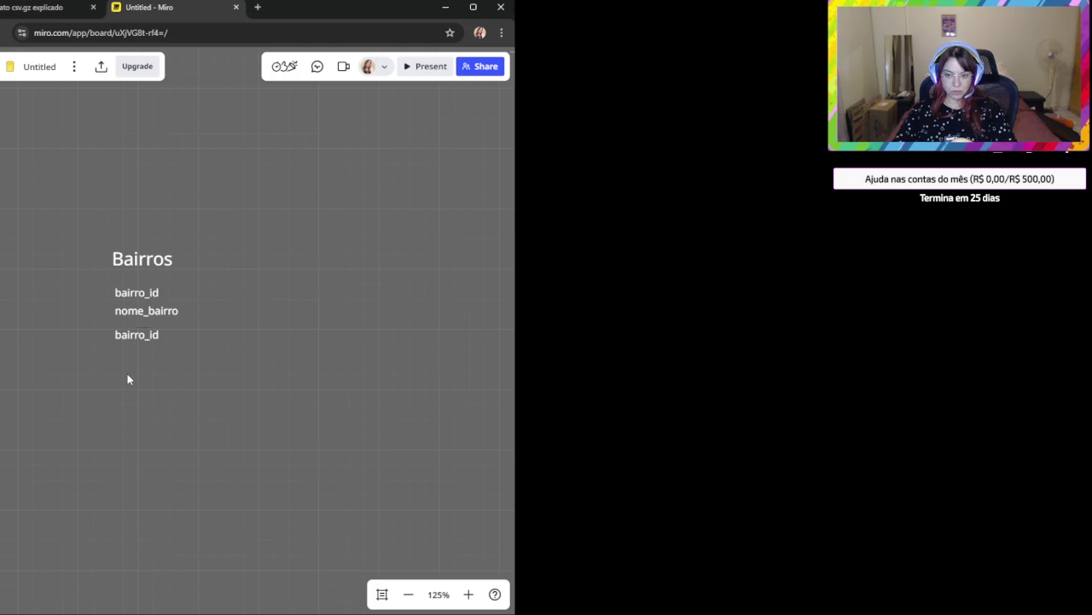
{"action": "double_click", "coordinate": [130, 339]}
{"action": "type", "text": "municipio"}
{"action": "left_click", "coordinate": [163, 367]}
{"action": "left_click_drag", "start_coordinate": [138, 341], "coordinate": [137, 331]}
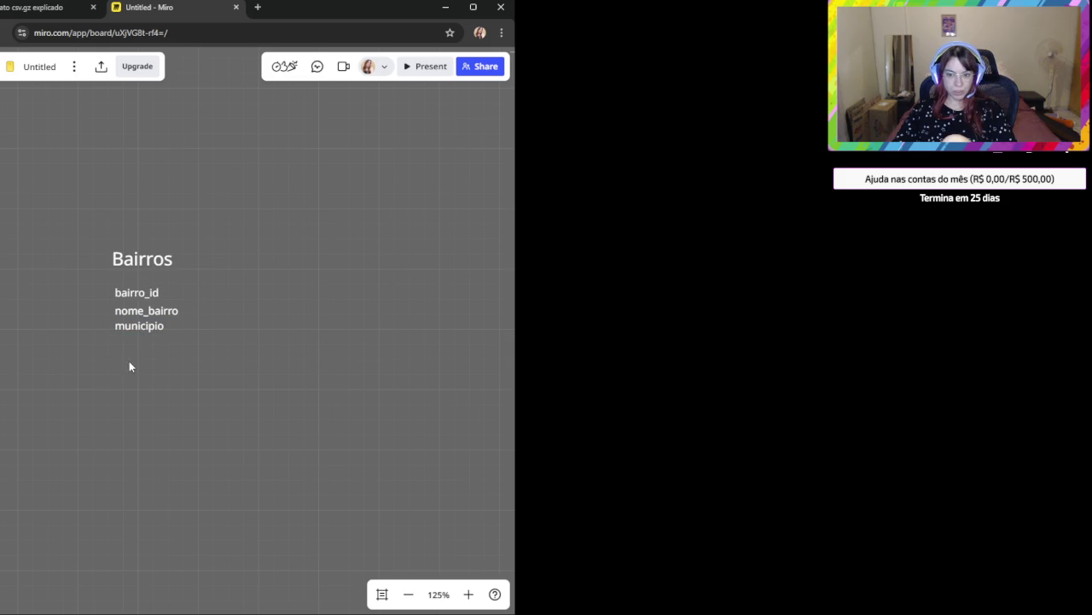
Tighten the spacing between the nome_bairro and municipio field lines.
{"action": "left_click", "coordinate": [137, 314]}
{"action": "key", "text": "Escape"}
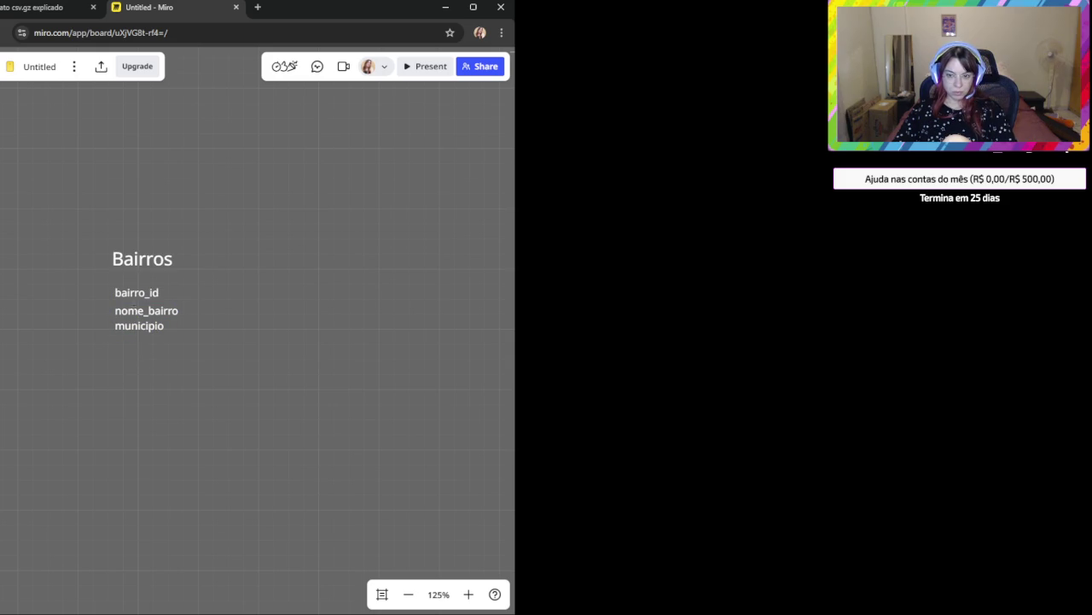
{"action": "left_click", "coordinate": [168, 318]}
{"action": "left_click_drag", "start_coordinate": [168, 318], "coordinate": [146, 325]}
{"action": "left_click", "coordinate": [149, 329]}
{"action": "left_click", "coordinate": [146, 325]}
{"action": "left_click", "coordinate": [150, 348]}
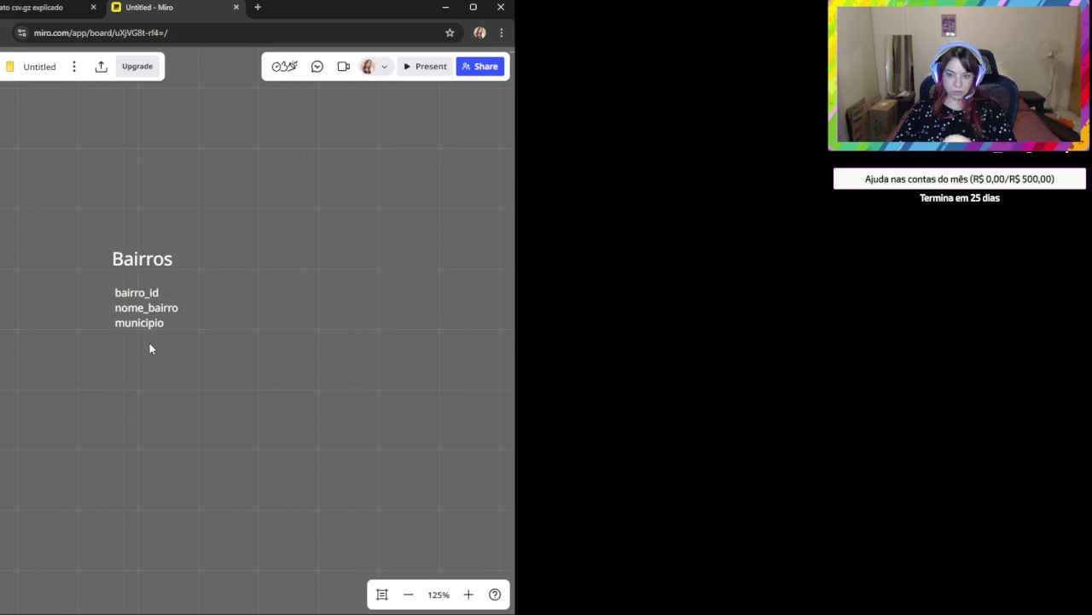
{"action": "left_click", "coordinate": [142, 324]}
{"action": "left_click_drag", "start_coordinate": [142, 325], "coordinate": [145, 336]}
{"action": "key", "text": "ctrl+c"}
{"action": "key", "text": "ctrl+z"}
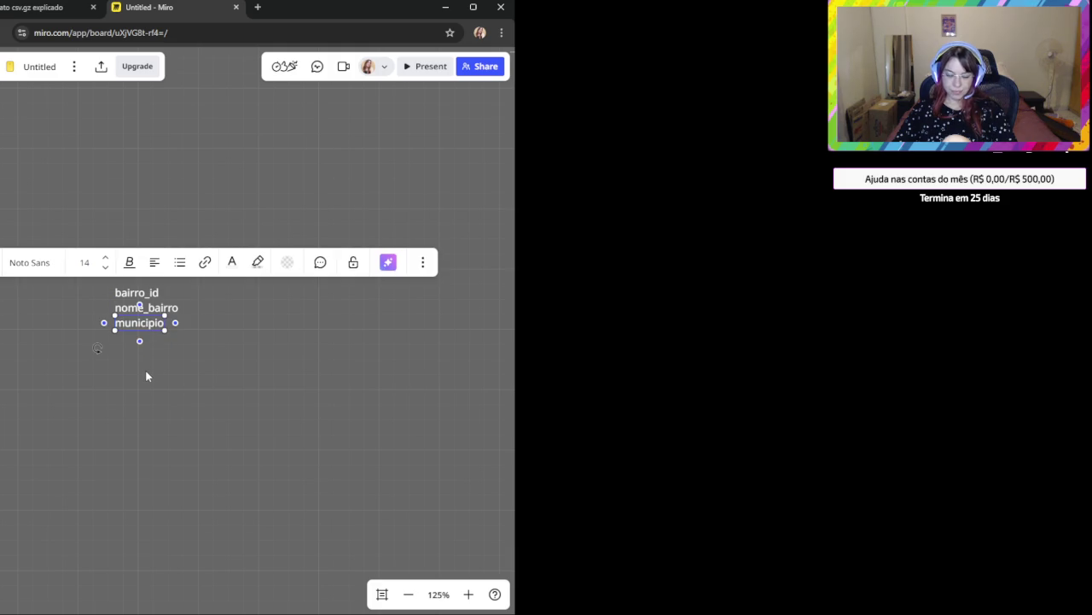
Add a 'uf' field directly under municipio.
{"action": "key", "text": "ctrl+v"}
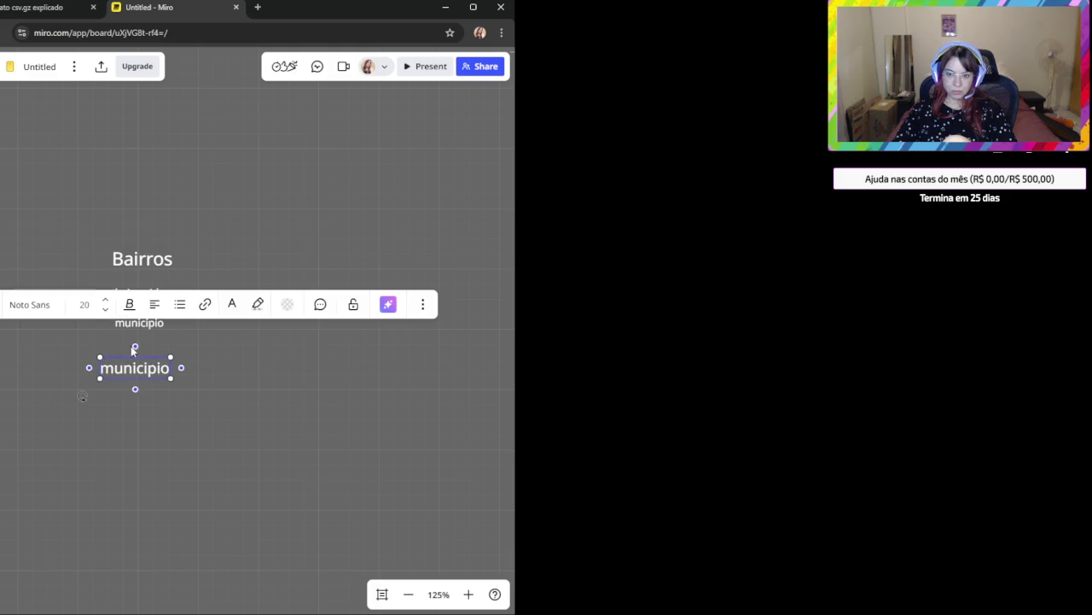
{"action": "left_click_drag", "start_coordinate": [144, 380], "coordinate": [150, 343]}
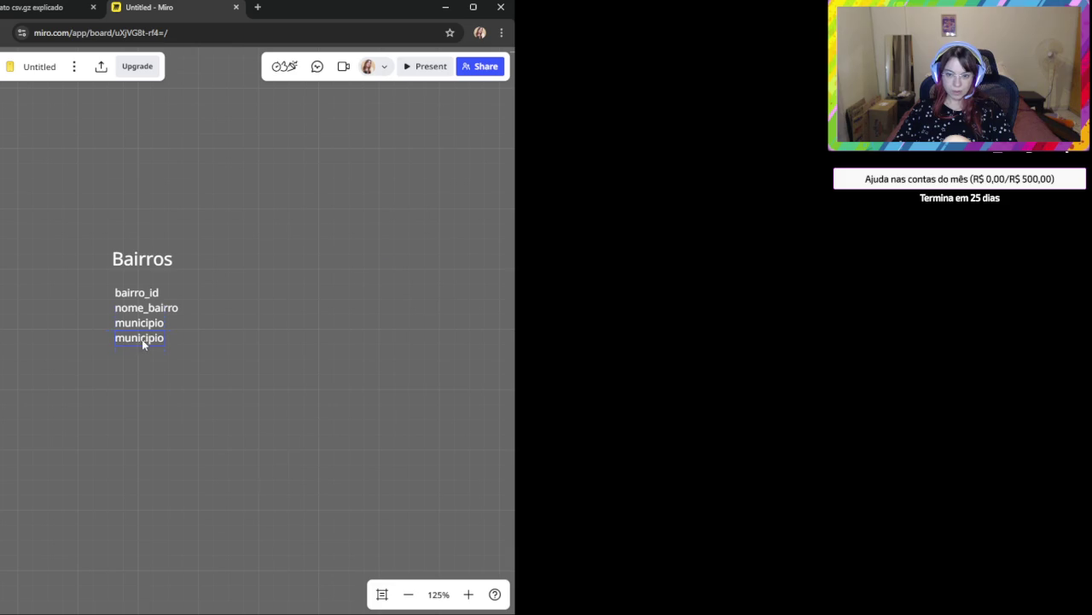
{"action": "left_click", "coordinate": [142, 339]}
{"action": "left_click", "coordinate": [135, 339]}
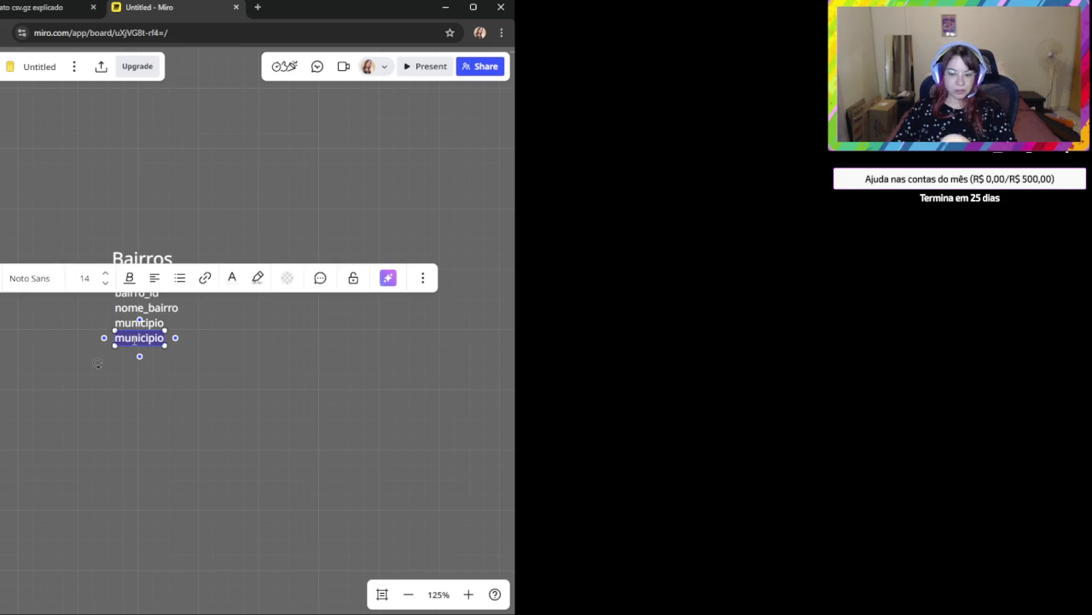
{"action": "type", "text": "uf"}
{"action": "left_click", "coordinate": [190, 388]}
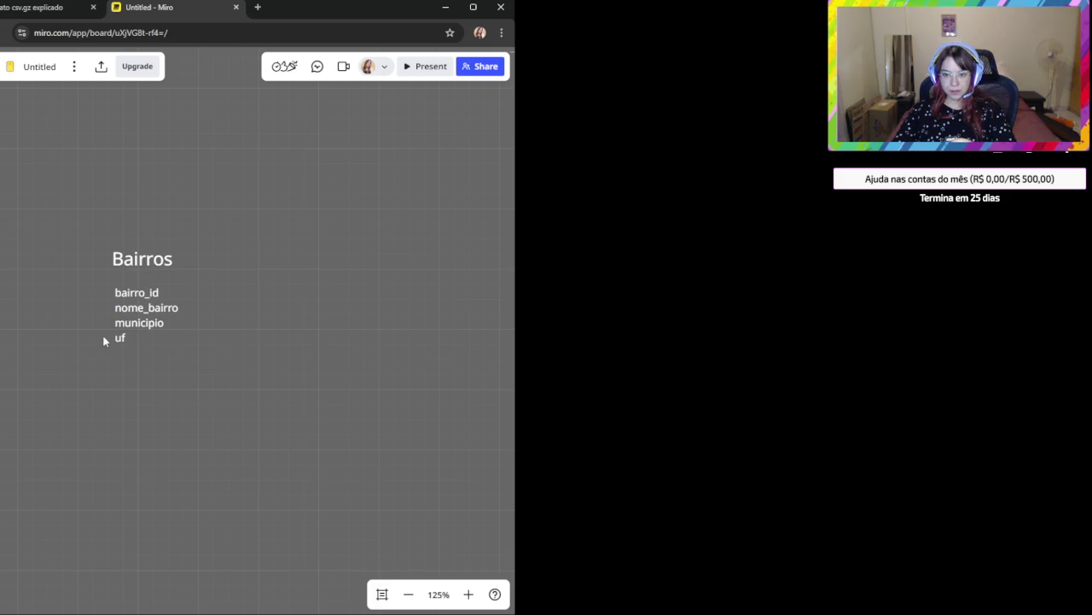
Add an 'area' field below uf to end the Bairros list.
{"action": "left_click_drag", "start_coordinate": [126, 343], "coordinate": [127, 363]}
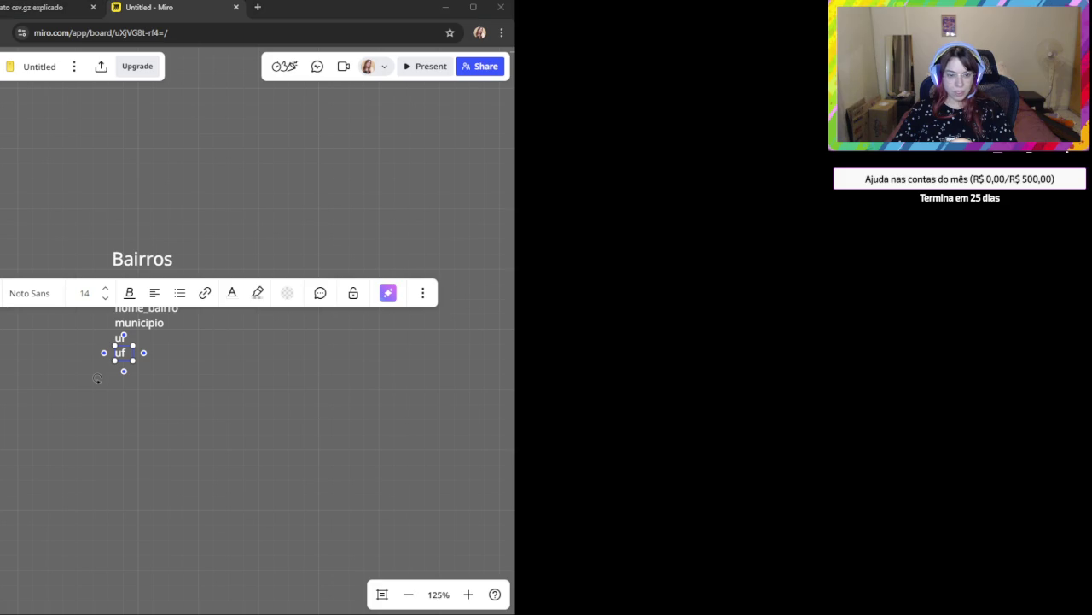
{"action": "double_click", "coordinate": [123, 357]}
{"action": "type", "text": "are"}
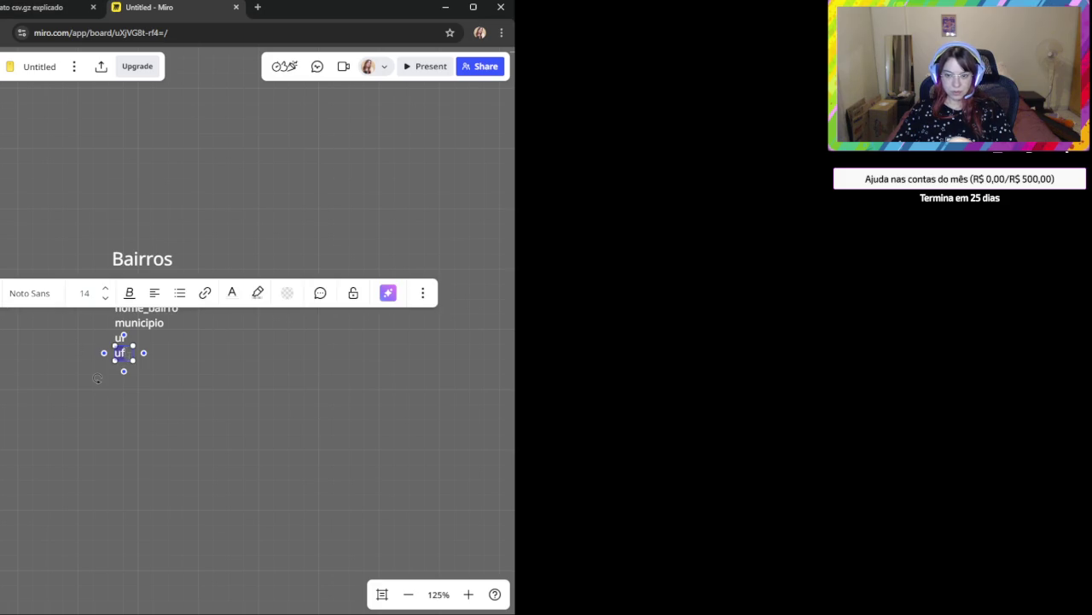
{"action": "type", "text": "a"}
{"action": "left_click", "coordinate": [204, 373]}
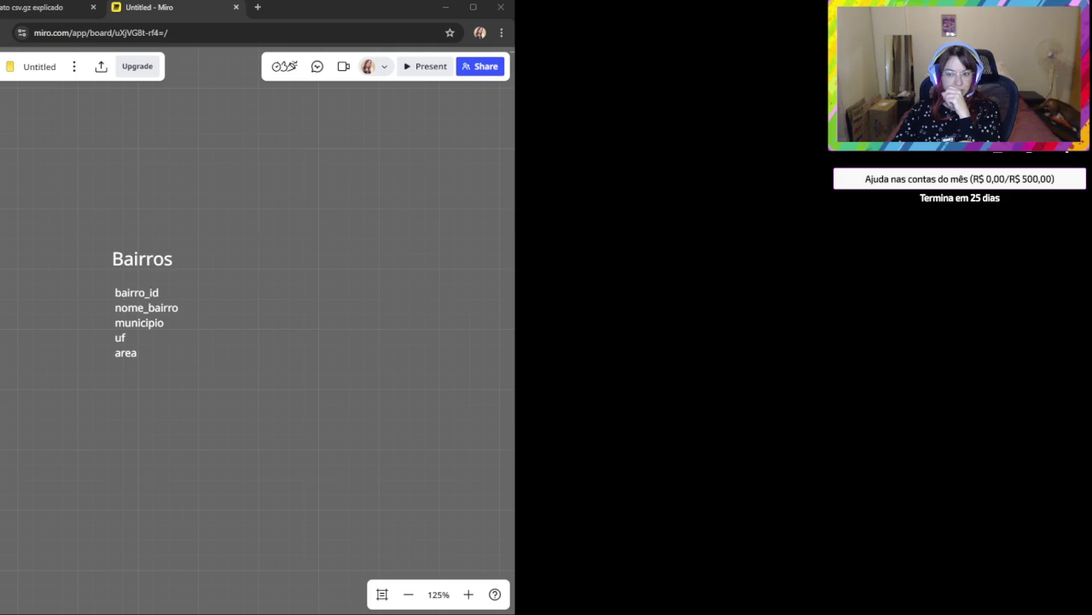
{"action": "left_click", "coordinate": [264, 378]}
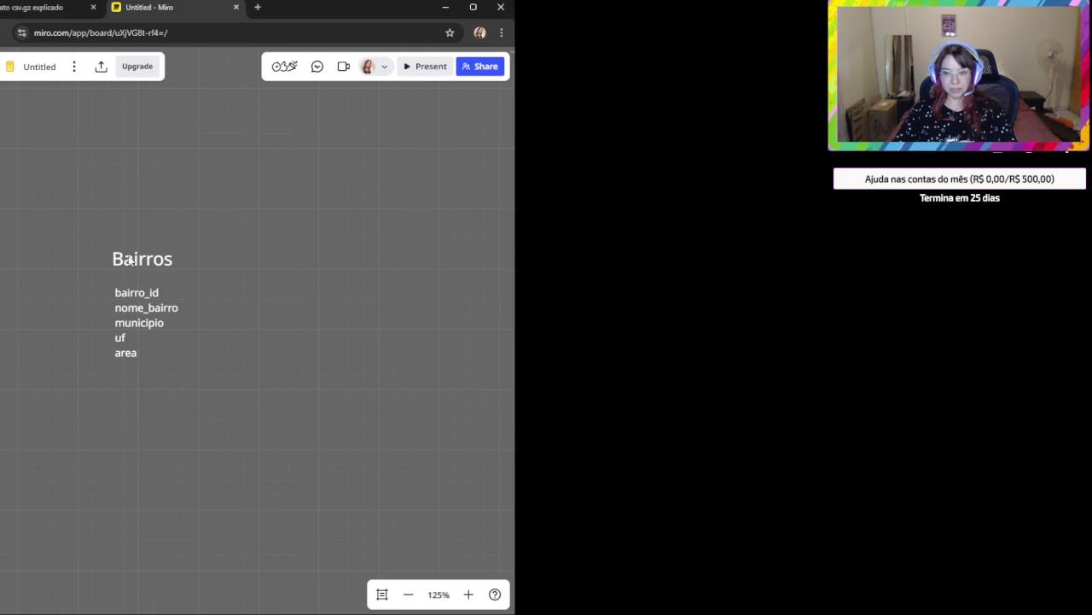
Duplicate the Bairros title to the right and retitle it 'Concorrentes'.
{"action": "left_click", "coordinate": [157, 270]}
{"action": "left_click_drag", "start_coordinate": [157, 271], "coordinate": [256, 265]}
{"action": "type", "text": "Concorrentes"}
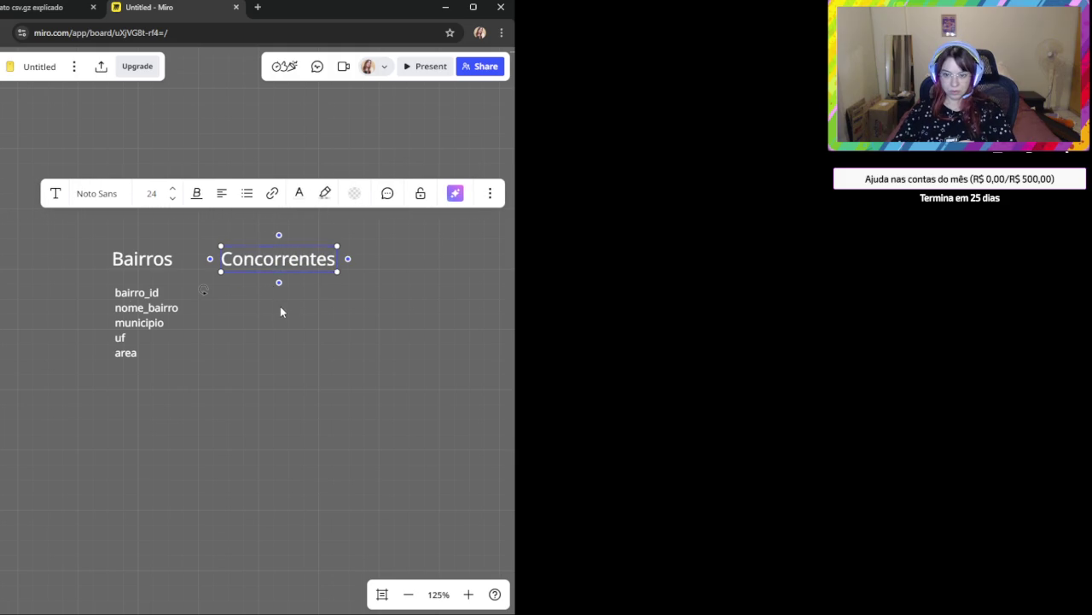
{"action": "left_click", "coordinate": [285, 313]}
Copy the five Bairros fields under the Concorrentes title.
{"action": "left_click_drag", "start_coordinate": [219, 439], "coordinate": [115, 292]}
{"action": "mouse_move", "coordinate": [155, 328]}
{"action": "left_mouse_down"}
{"action": "mouse_move", "coordinate": [156, 305]}
{"action": "mouse_move", "coordinate": [257, 310]}
{"action": "left_mouse_up"}
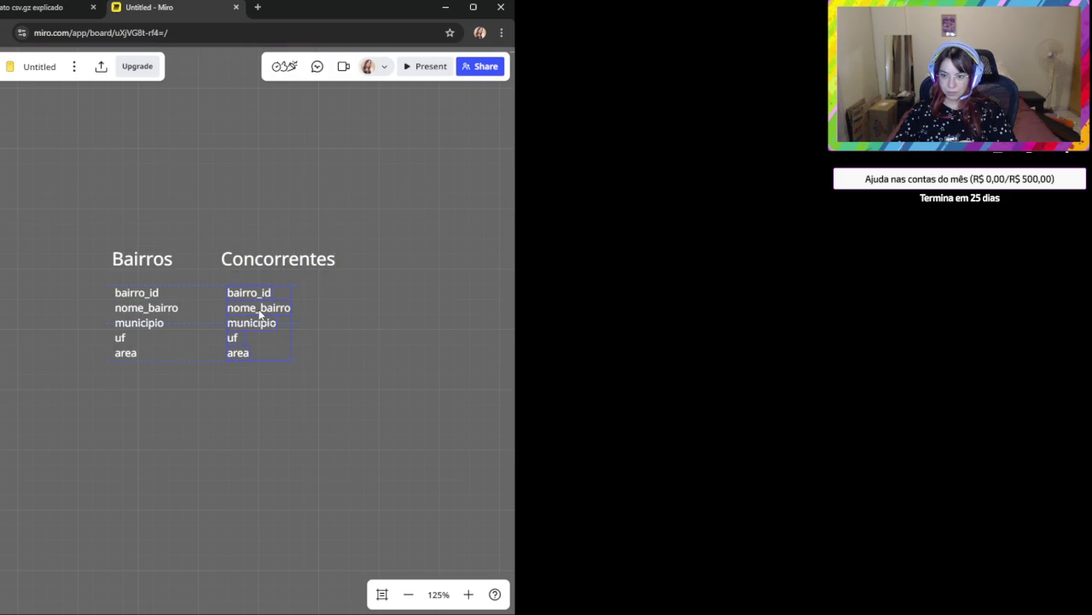
{"action": "left_click", "coordinate": [270, 386]}
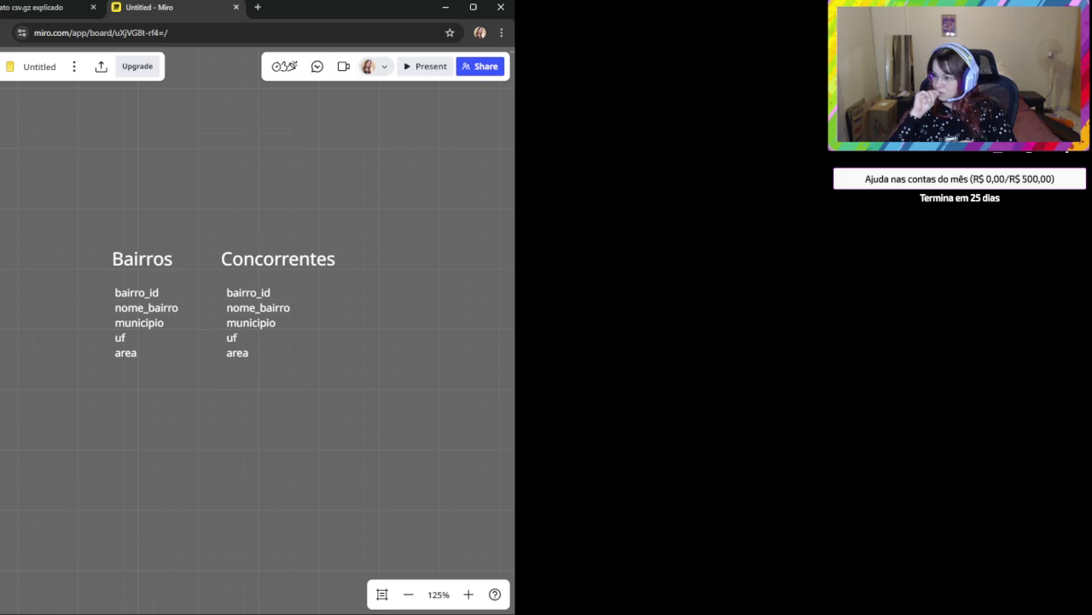
{"action": "scroll", "coordinate": [224, 465], "scroll_direction": "down", "scroll_amount": 1}
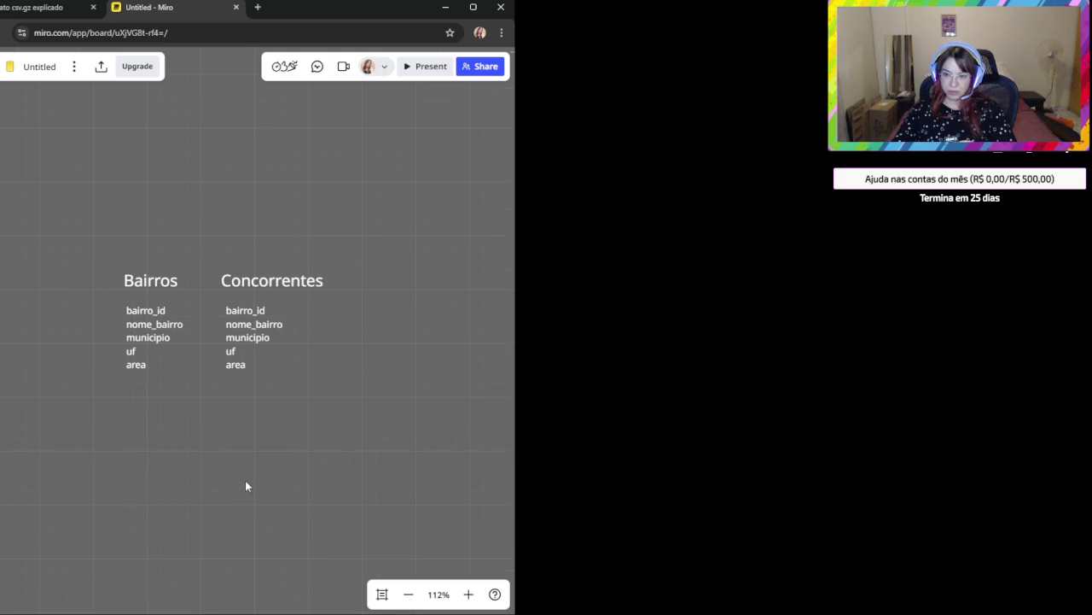
Change the first Concorrentes field from bairro_id to 'concorrente_id'.
{"action": "scroll", "coordinate": [160, 435], "scroll_direction": "up", "scroll_amount": 1}
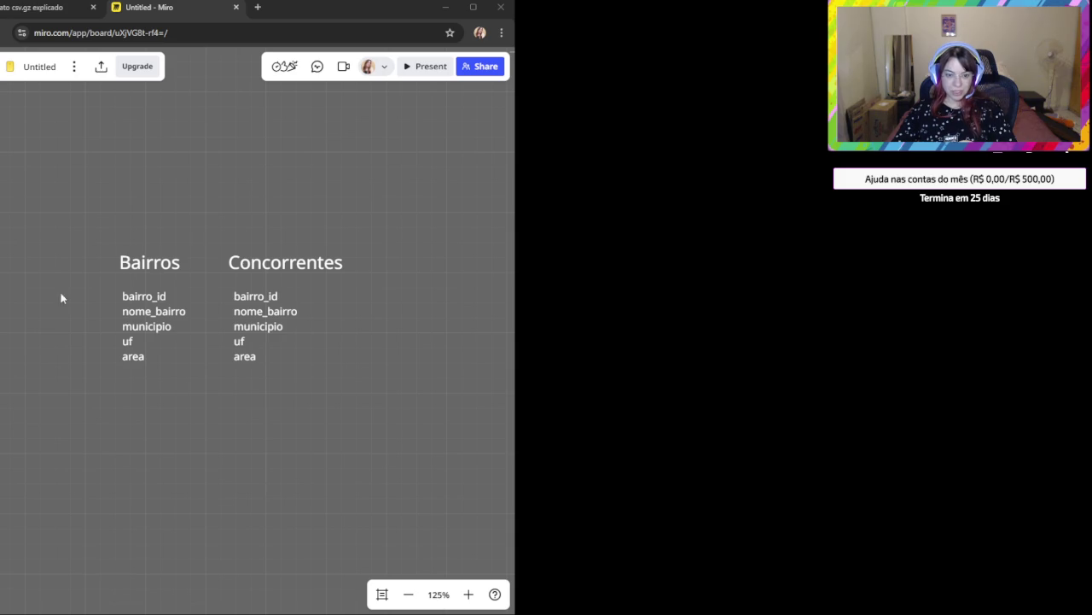
{"action": "double_click", "coordinate": [254, 296]}
{"action": "type", "text": "concorrente"}
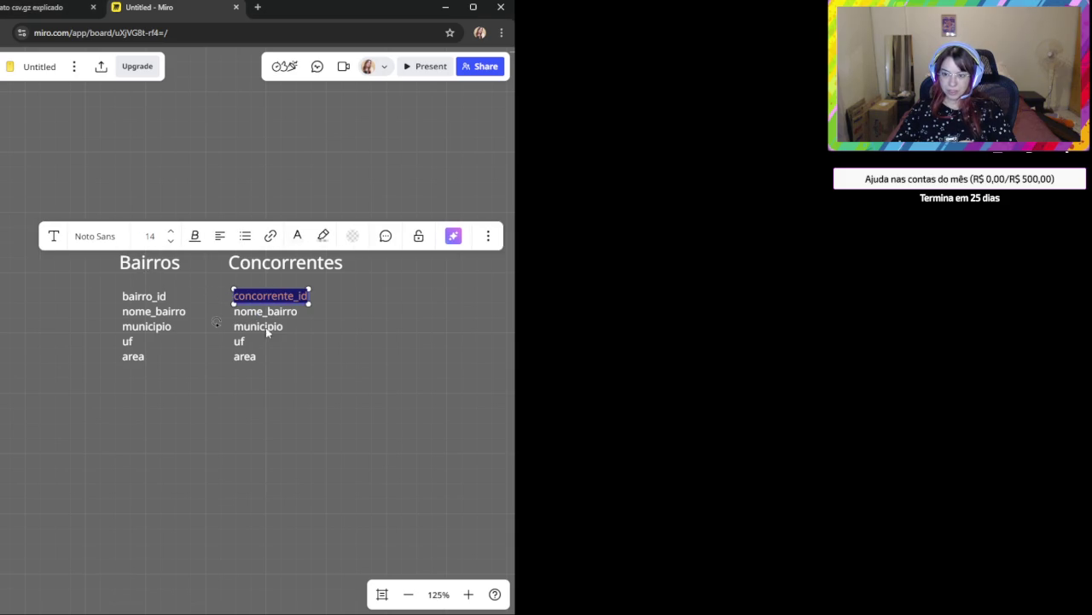
{"action": "key", "text": "ctrl+z"}
{"action": "key", "text": "ctrl+a"}
{"action": "key", "text": "ctrl+shift+z"}
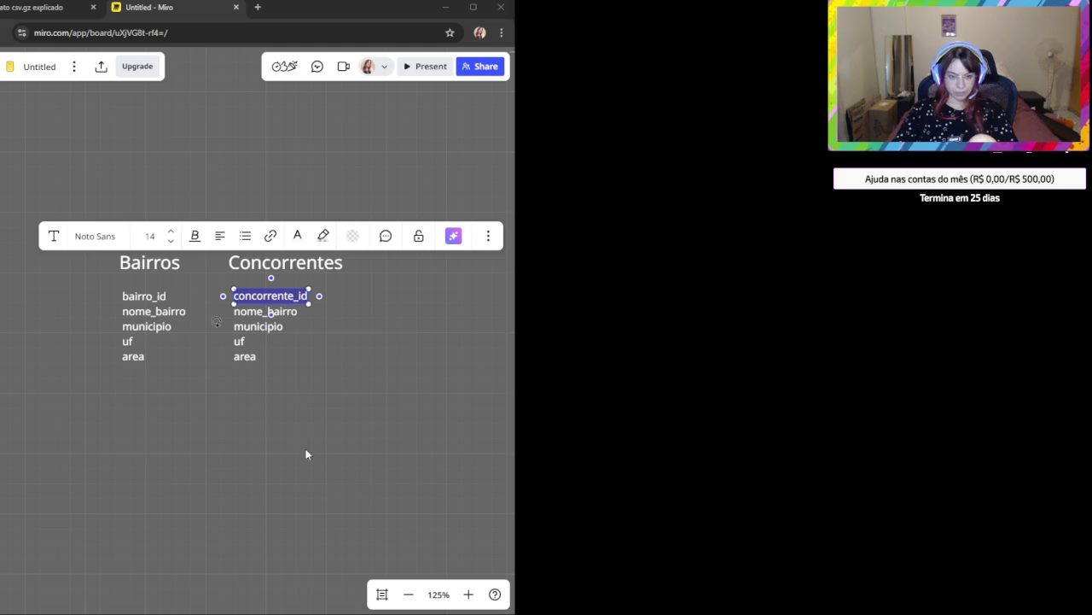
{"action": "left_click", "coordinate": [295, 313]}
Rename the first Concorrentes field from nome_bairro to nome_concorrente.
{"action": "double_click", "coordinate": [294, 313]}
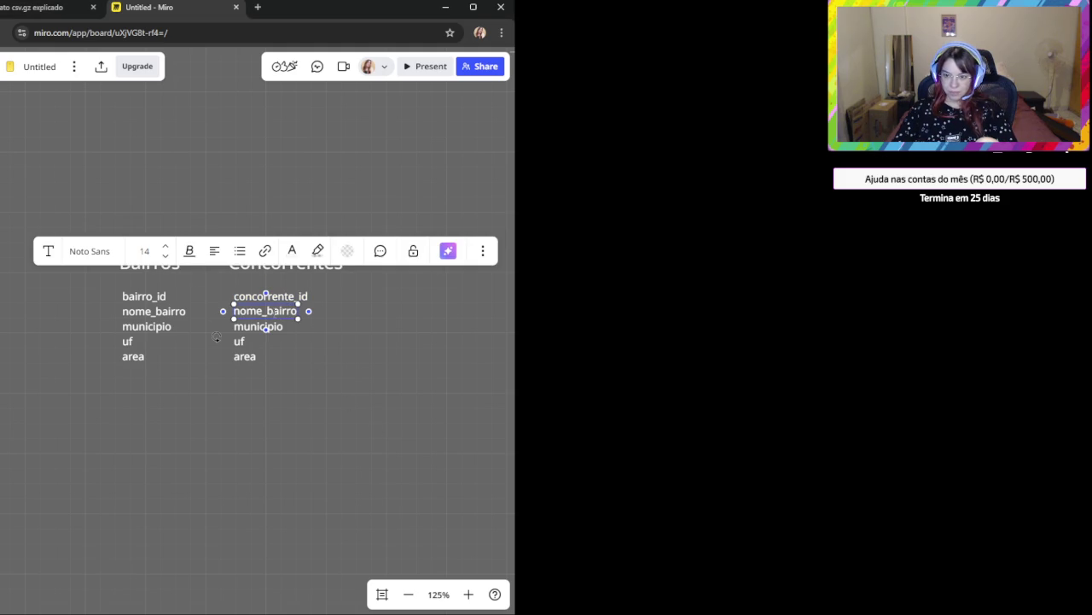
{"action": "left_click", "coordinate": [296, 311]}
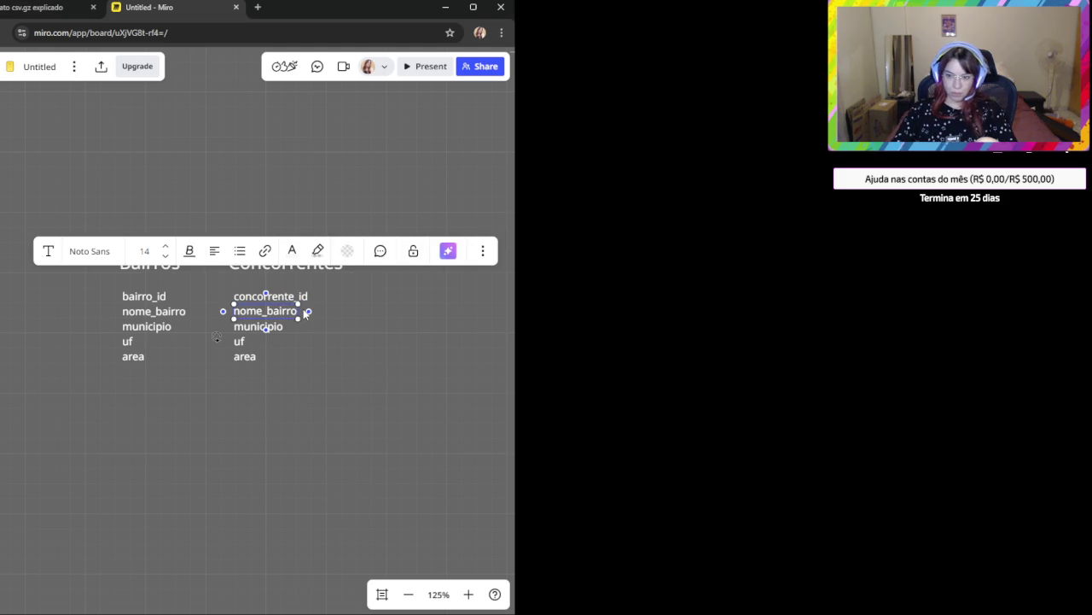
{"action": "key", "text": "BackSpace"}
{"action": "key", "text": "BackSpace"}
{"action": "key", "text": "BackSpace"}
{"action": "key", "text": "BackSpace"}
{"action": "key", "text": "BackSpace"}
{"action": "key", "text": "BackSpace"}
{"action": "type", "text": "concorrente"}
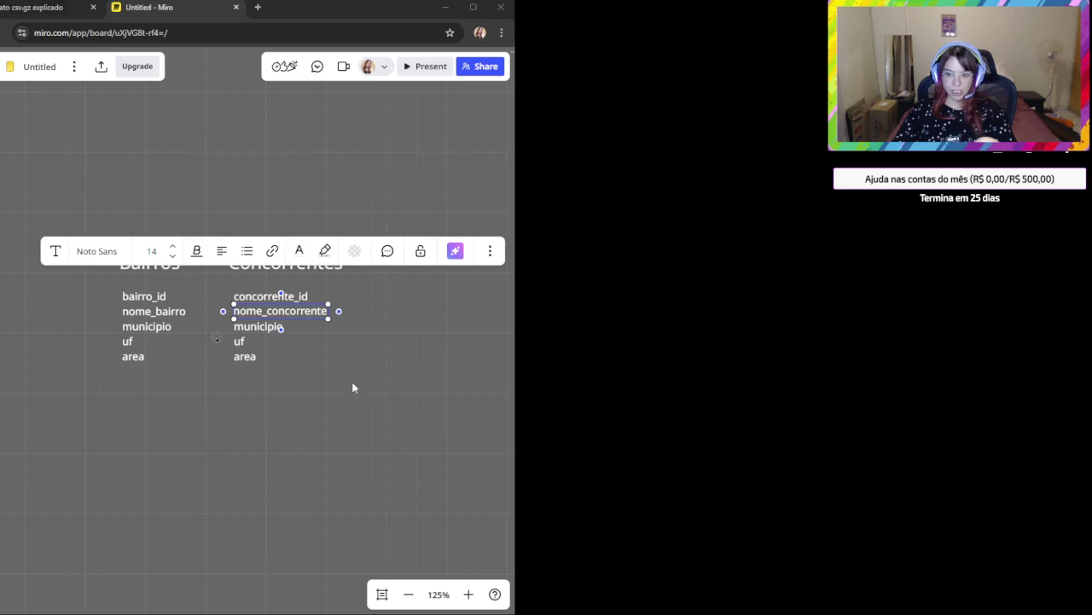
{"action": "left_click", "coordinate": [352, 387]}
Rename the municipio and uf fields to categoria and faixa_preco, and start editing area.
{"action": "double_click", "coordinate": [258, 326]}
{"action": "type", "text": "categoria"}
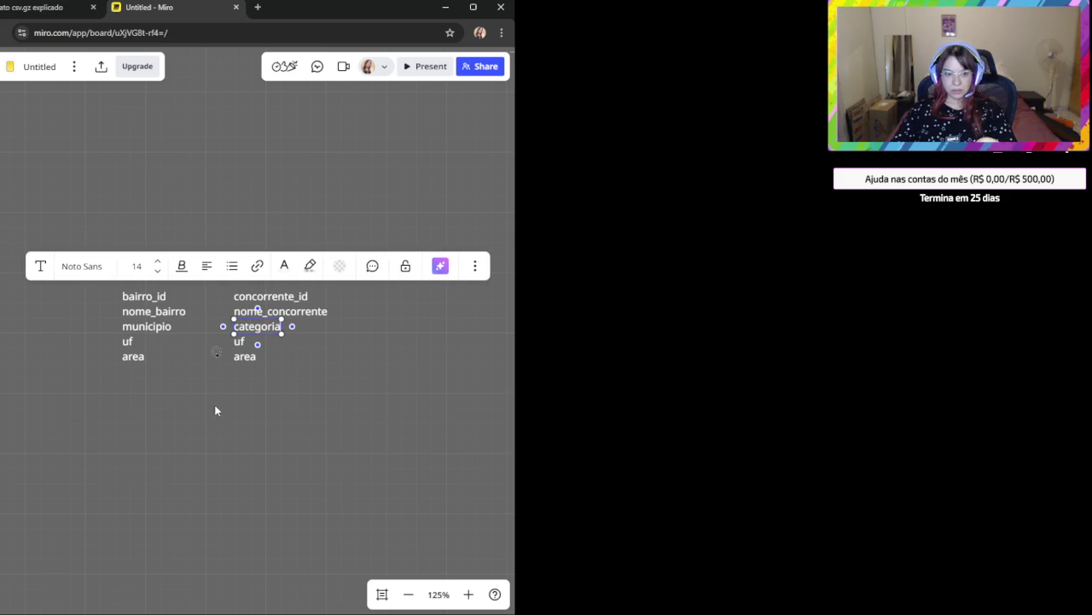
{"action": "left_click", "coordinate": [214, 413]}
{"action": "double_click", "coordinate": [240, 341]}
{"action": "type", "text": "faixa_preco"}
{"action": "left_click", "coordinate": [347, 379]}
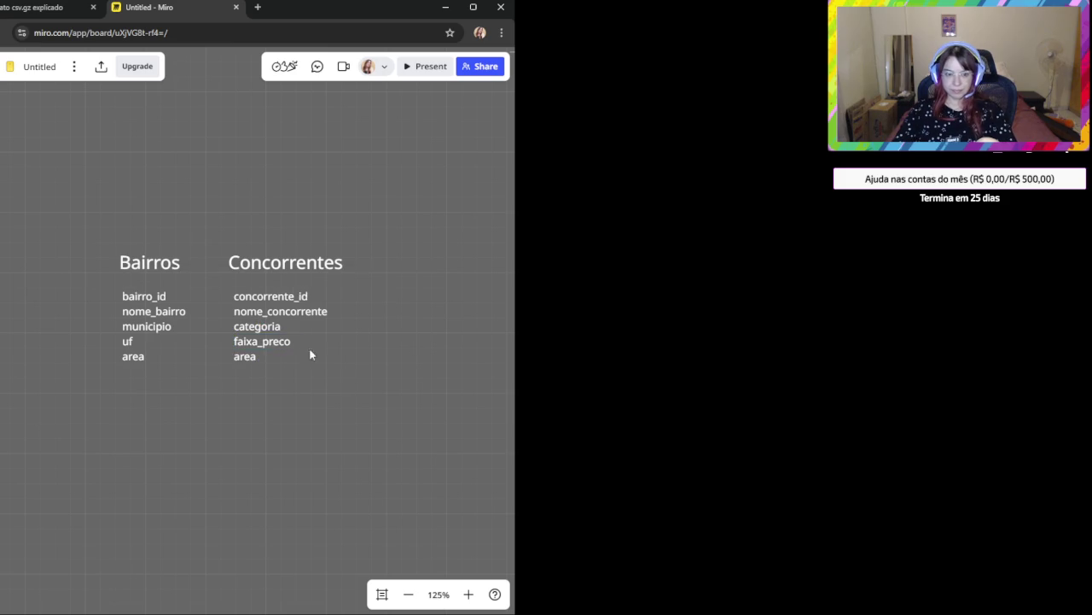
{"action": "double_click", "coordinate": [247, 356]}
Name the area field endereco, then duplicate it below and rename the copy municipio.
{"action": "type", "text": "endereco"}
{"action": "left_click", "coordinate": [443, 415]}
{"action": "left_click", "coordinate": [270, 355]}
{"action": "key", "text": "ctrl+c"}
{"action": "key", "text": "ctrl+v"}
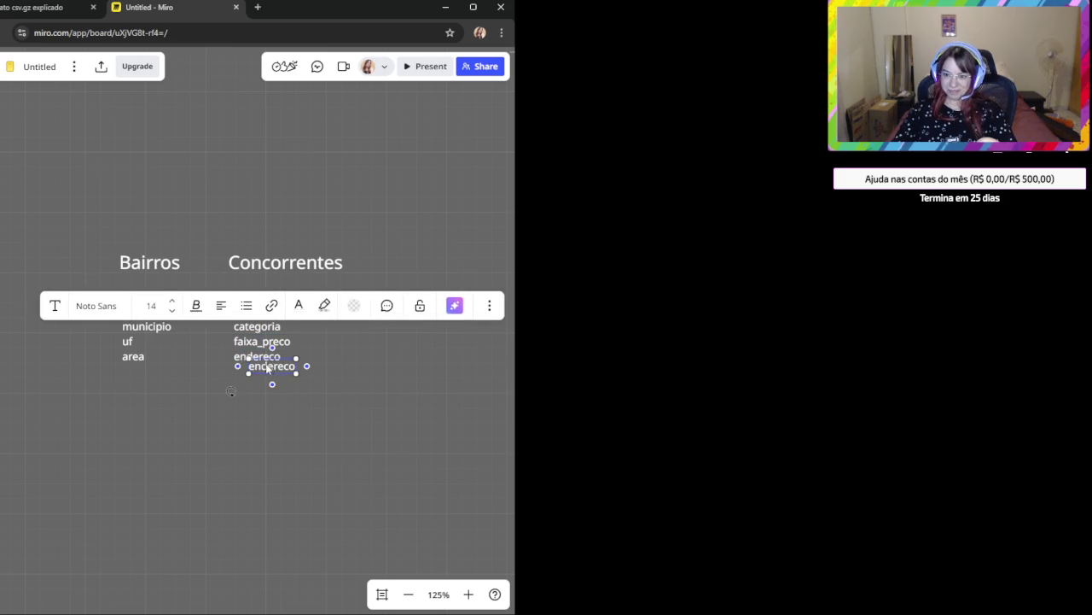
{"action": "left_click_drag", "start_coordinate": [270, 369], "coordinate": [255, 374]}
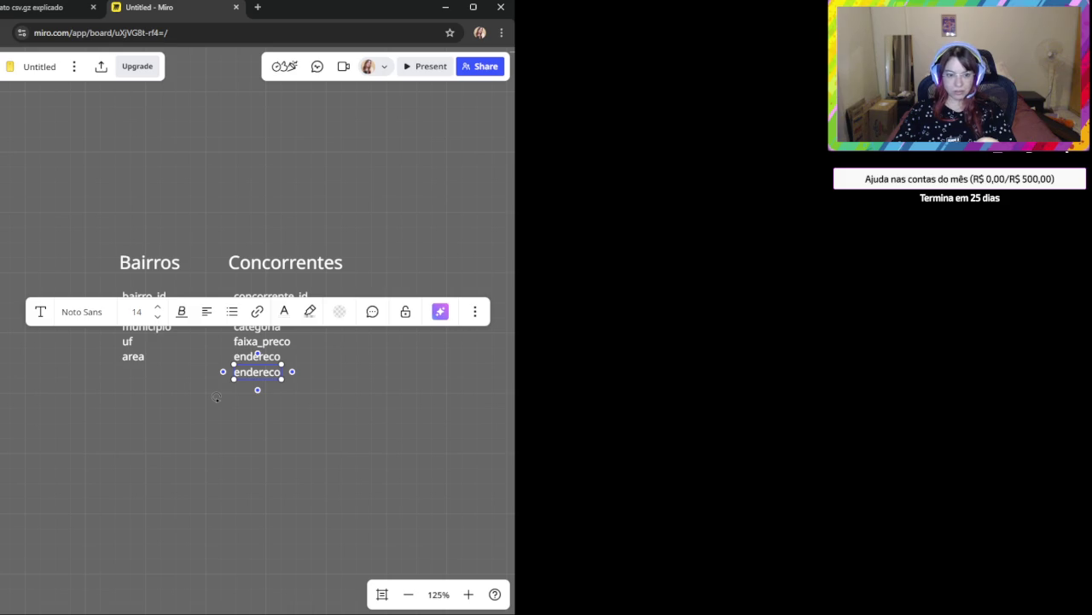
{"action": "left_click", "coordinate": [305, 390]}
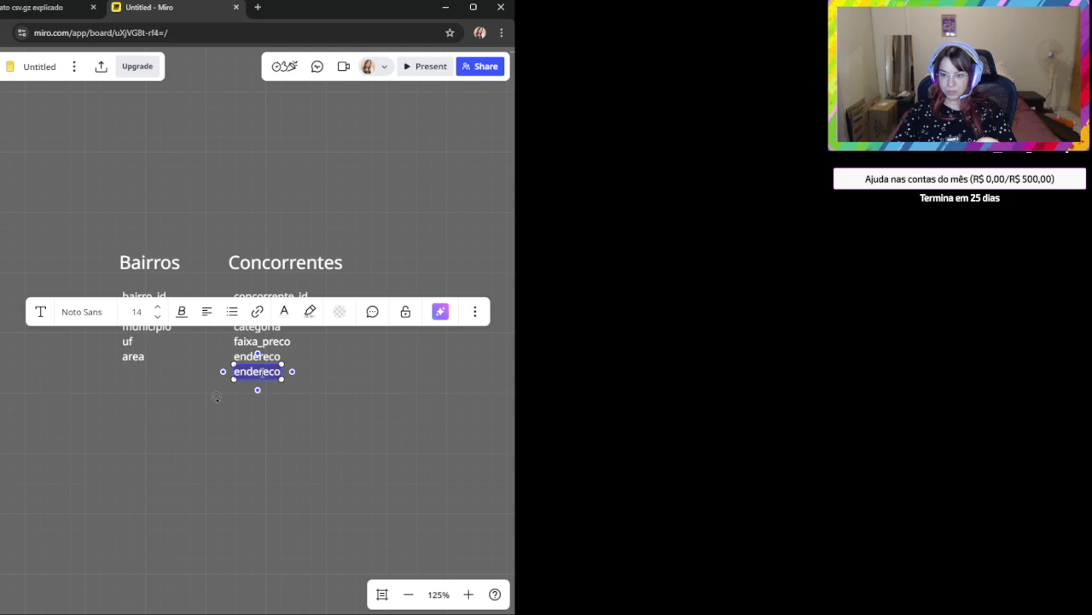
{"action": "type", "text": "municipio"}
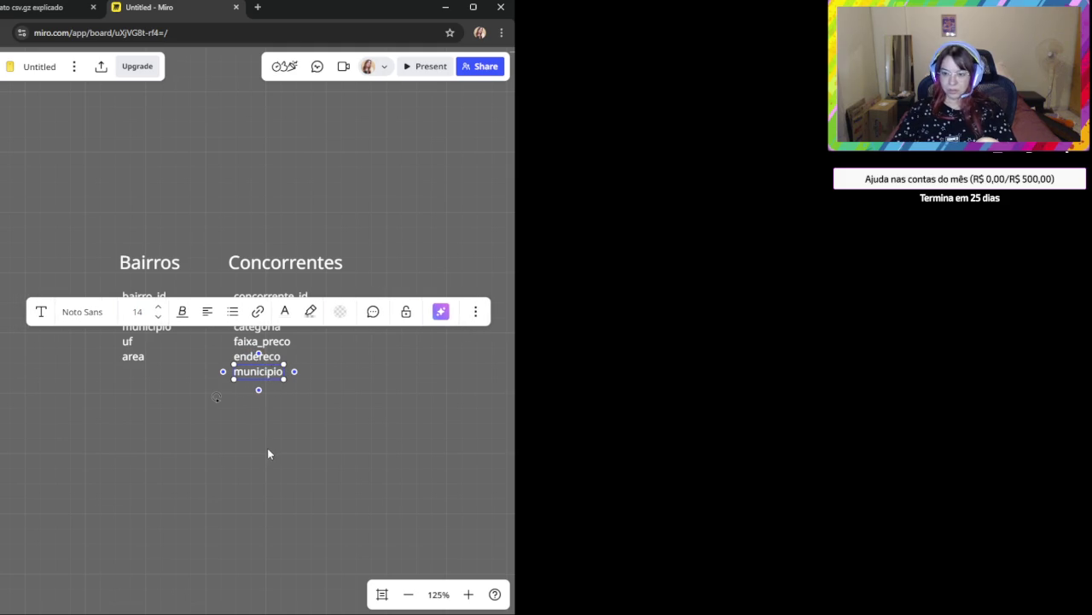
{"action": "left_click", "coordinate": [268, 448]}
Duplicate municipio beneath itself and rename the copy uf.
{"action": "left_click", "coordinate": [256, 380]}
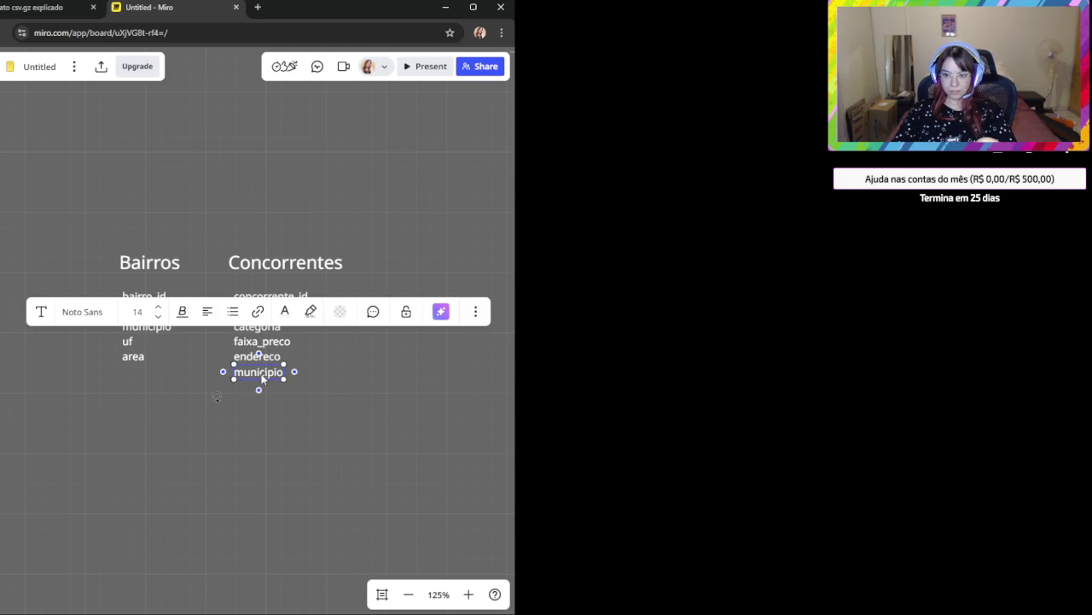
{"action": "left_click_drag", "start_coordinate": [258, 373], "coordinate": [259, 386]}
{"action": "double_click", "coordinate": [257, 387]}
{"action": "type", "text": "uf"}
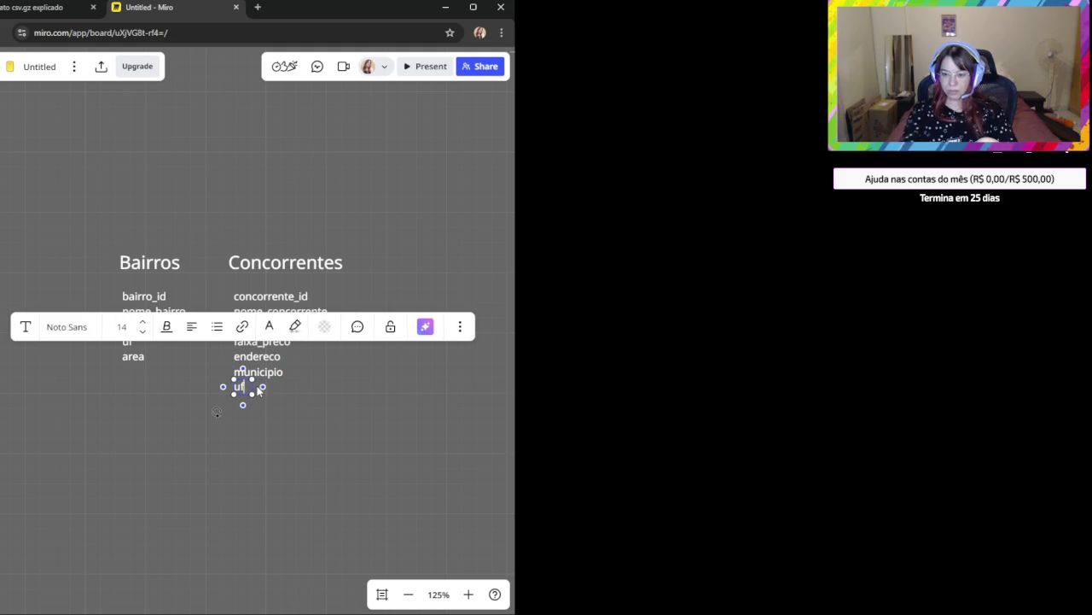
{"action": "left_click", "coordinate": [260, 395]}
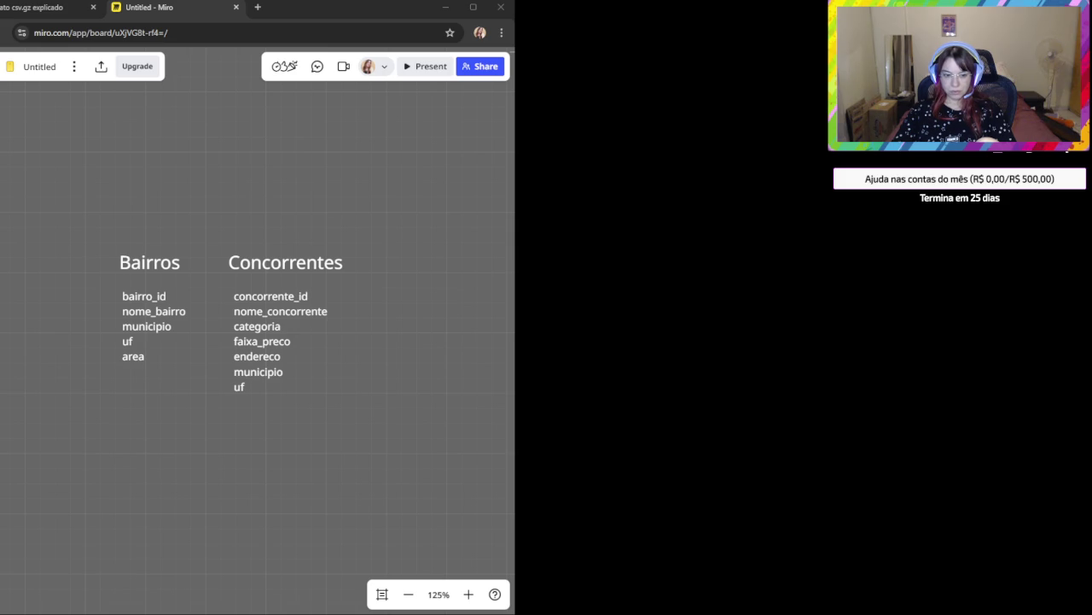
Add another uf copy below, undo its codigo_bairro rename, and open developer tools.
{"action": "left_click", "coordinate": [239, 387]}
{"action": "left_click", "coordinate": [284, 413]}
{"action": "left_click", "coordinate": [241, 390]}
{"action": "left_click_drag", "start_coordinate": [241, 391], "coordinate": [246, 399]}
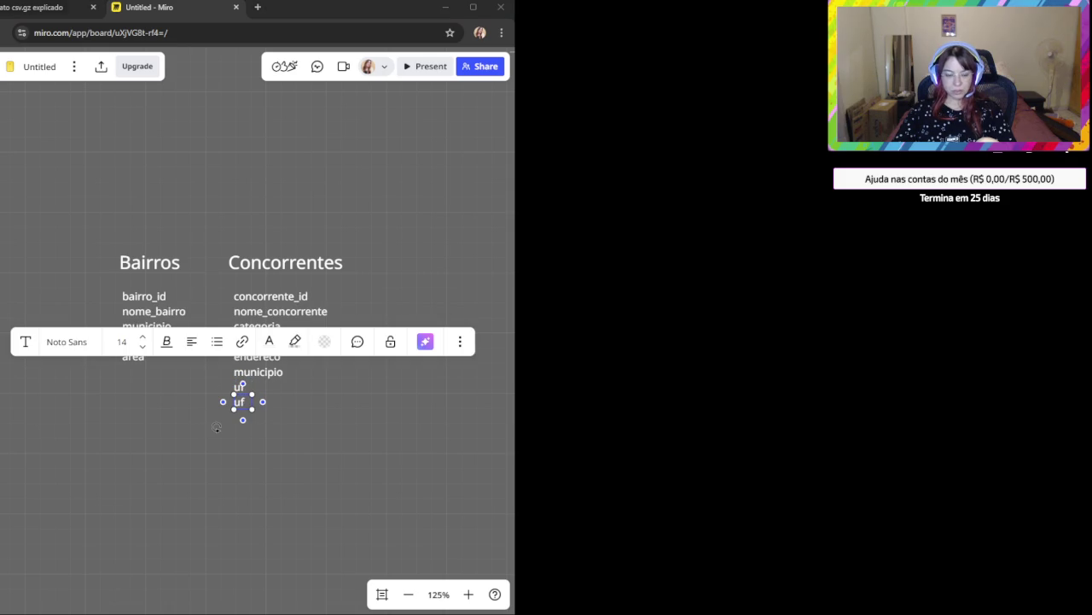
{"action": "left_click", "coordinate": [228, 425]}
{"action": "double_click", "coordinate": [241, 401]}
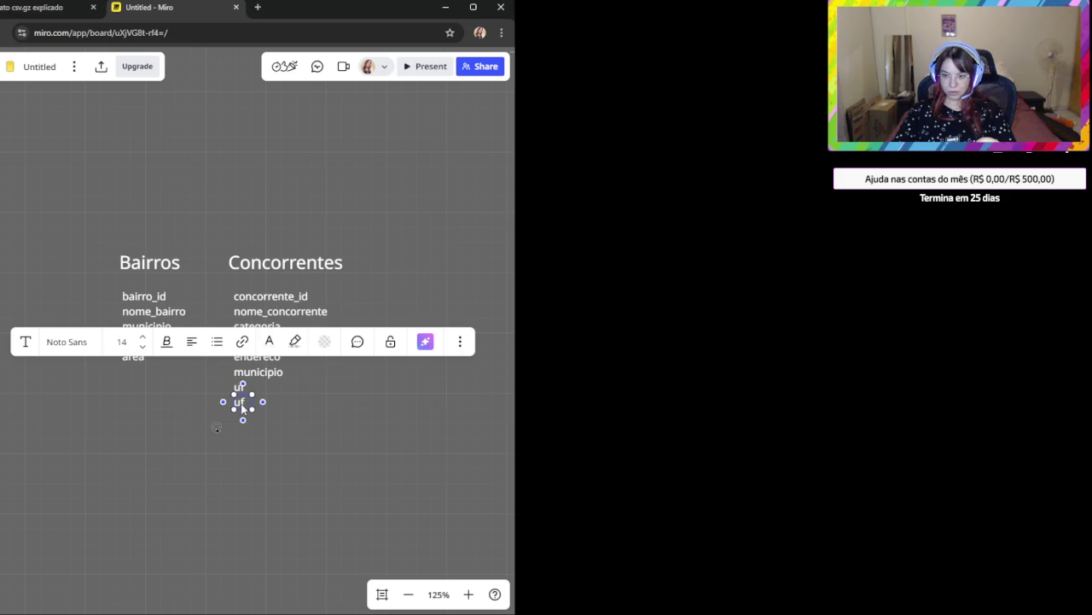
{"action": "type", "text": "codigo_bairro"}
{"action": "key", "text": "ctrl+z"}
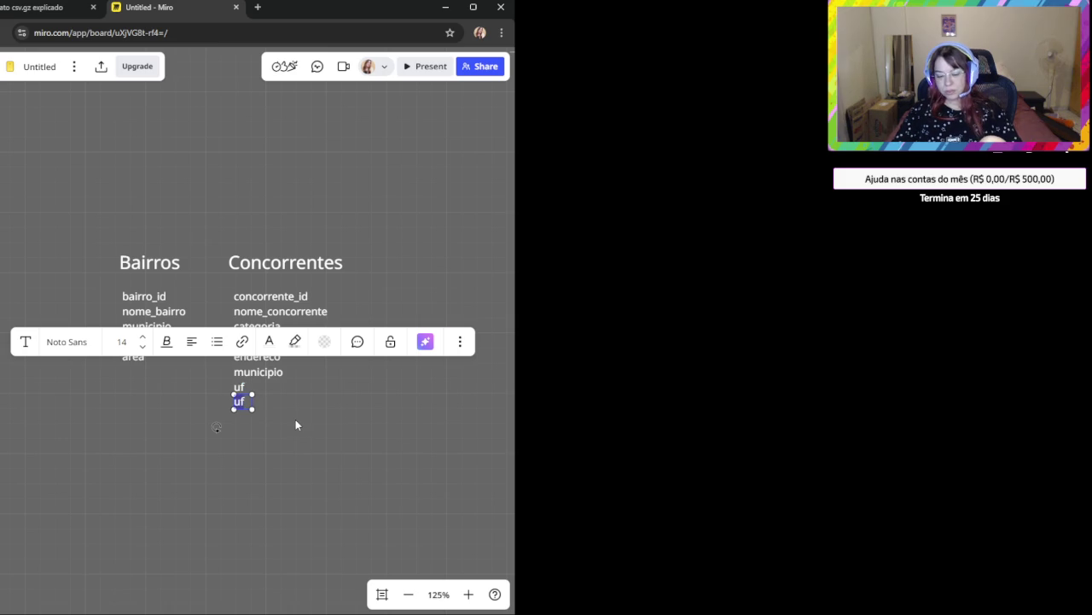
{"action": "key", "text": "ctrl+shift+i"}
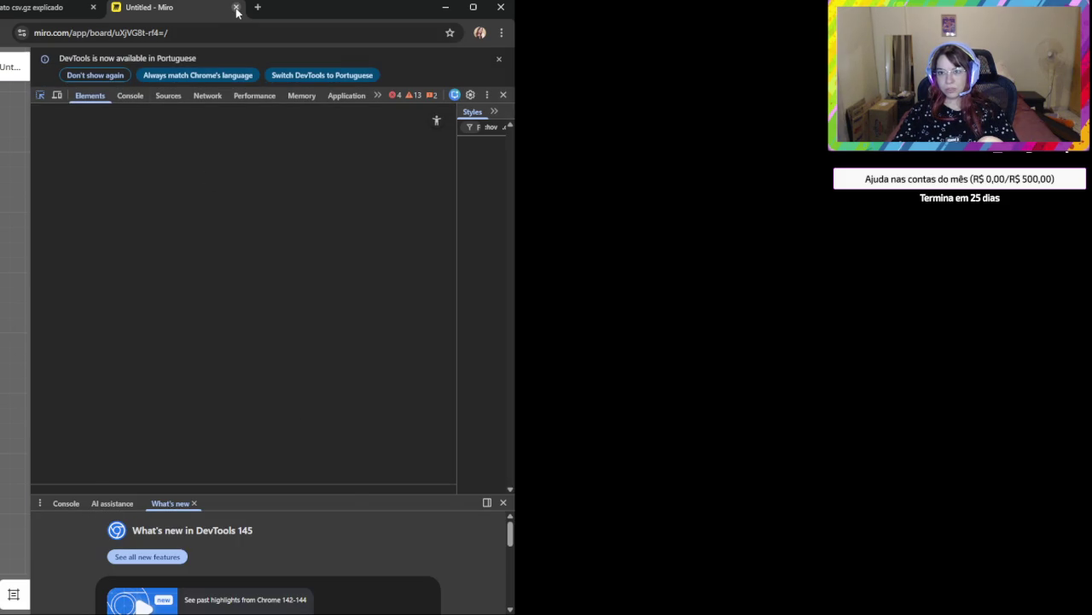
Dismiss the DevTools language notice and close developer tools to return to the board.
{"action": "left_click", "coordinate": [499, 58]}
{"action": "left_click", "coordinate": [503, 56]}
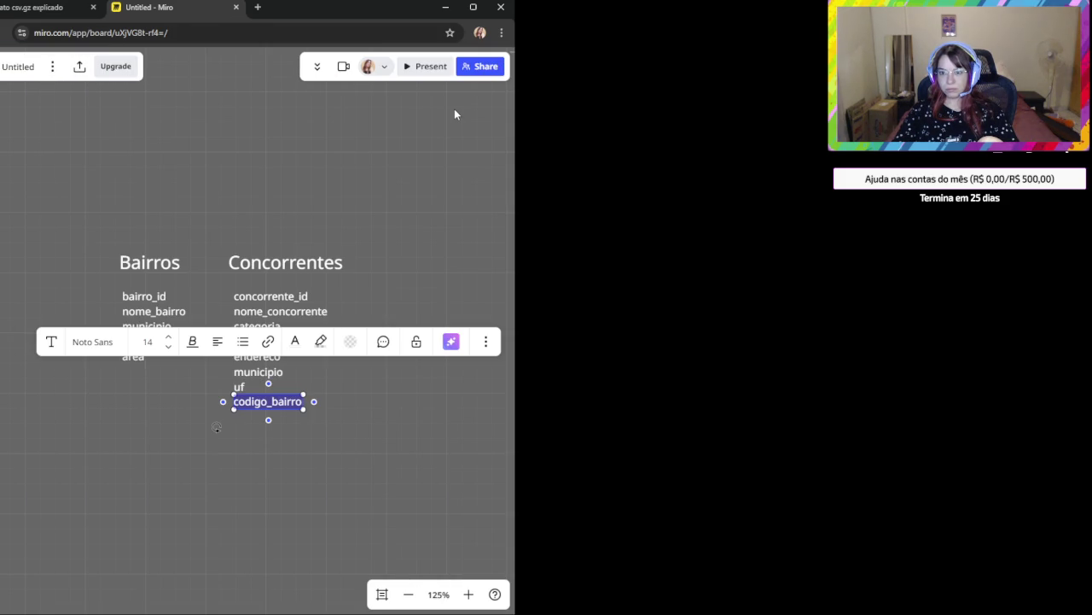
{"action": "left_click", "coordinate": [264, 447]}
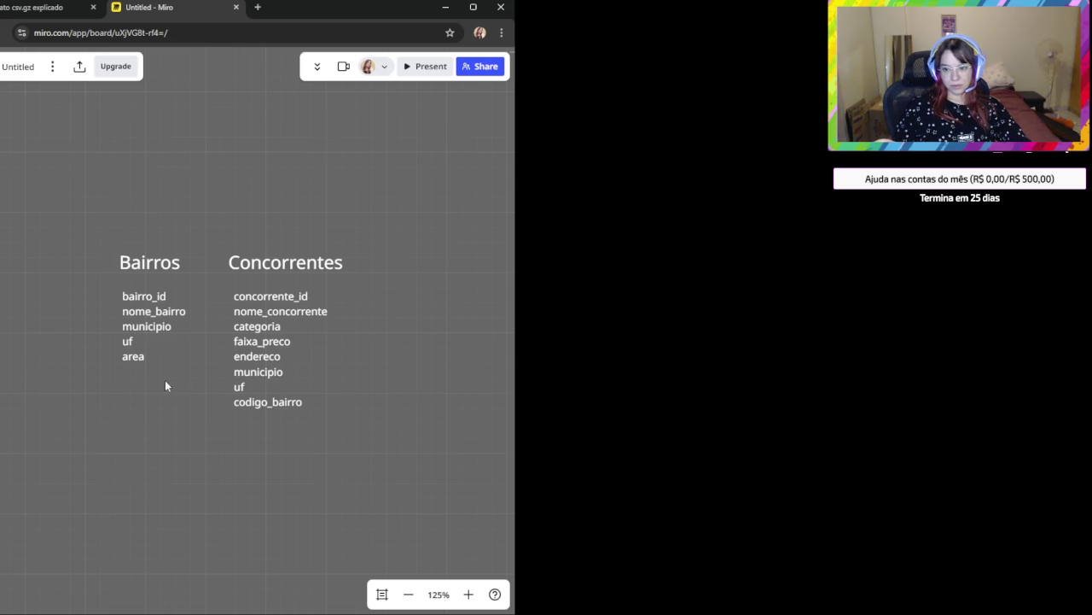
{"action": "left_click", "coordinate": [264, 405]}
{"action": "left_click", "coordinate": [394, 421]}
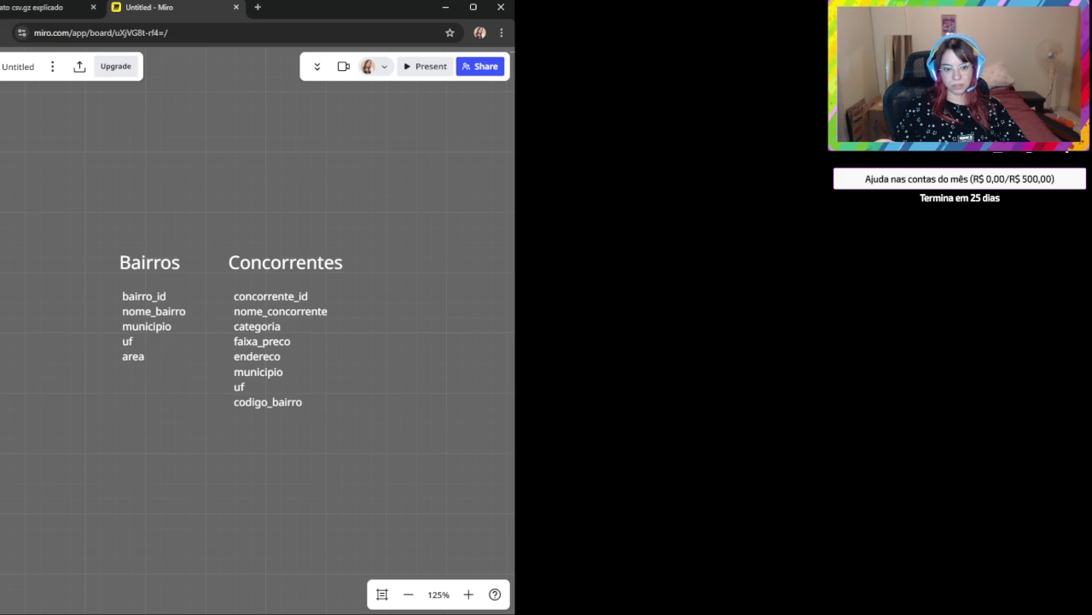
Change the last Concorrentes field from codigo_bairro to bairro_id.
{"action": "left_click", "coordinate": [261, 405]}
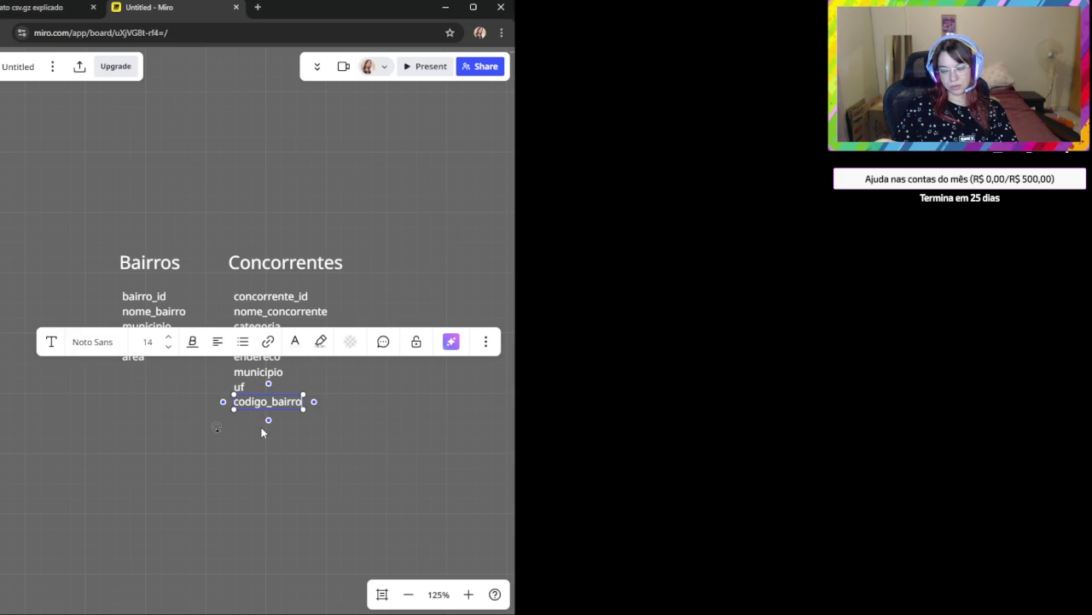
{"action": "double_click", "coordinate": [262, 401]}
{"action": "key", "text": "ctrl+z"}
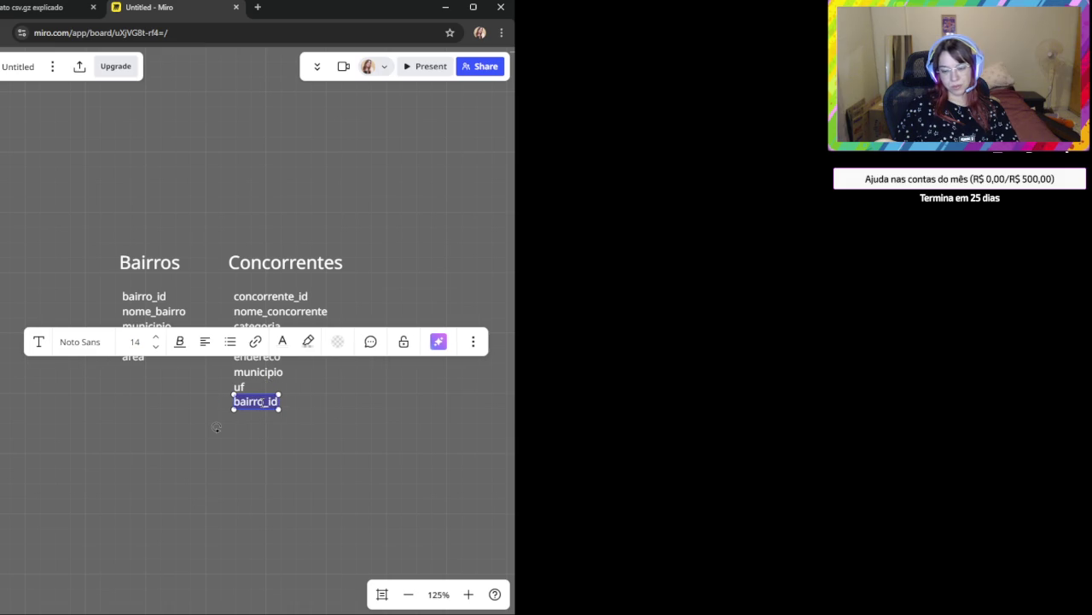
{"action": "left_click", "coordinate": [253, 484]}
{"action": "left_click", "coordinate": [284, 312]}
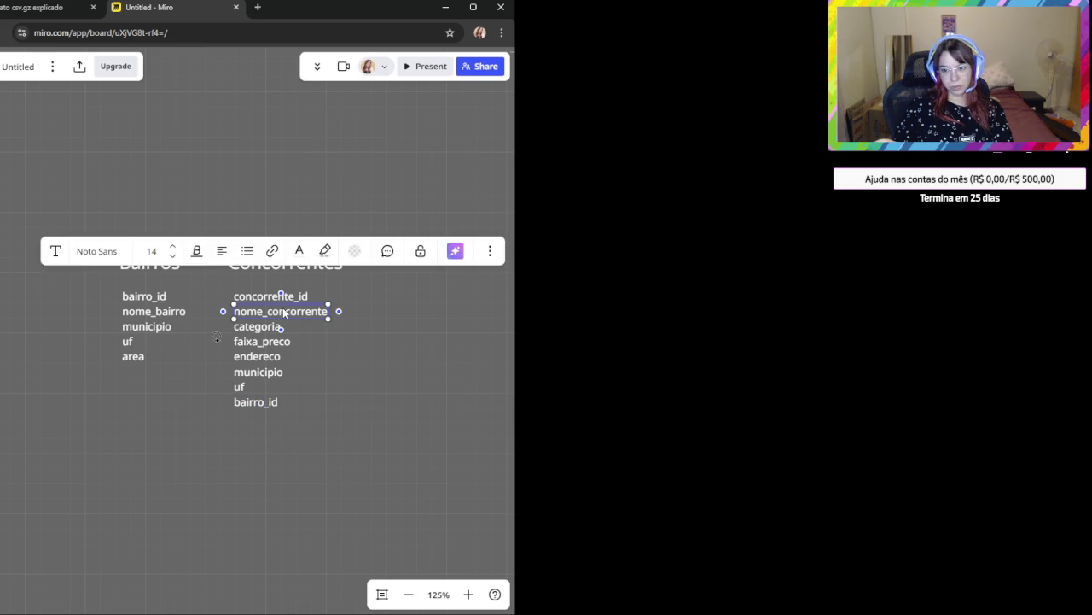
{"action": "left_click", "coordinate": [266, 438]}
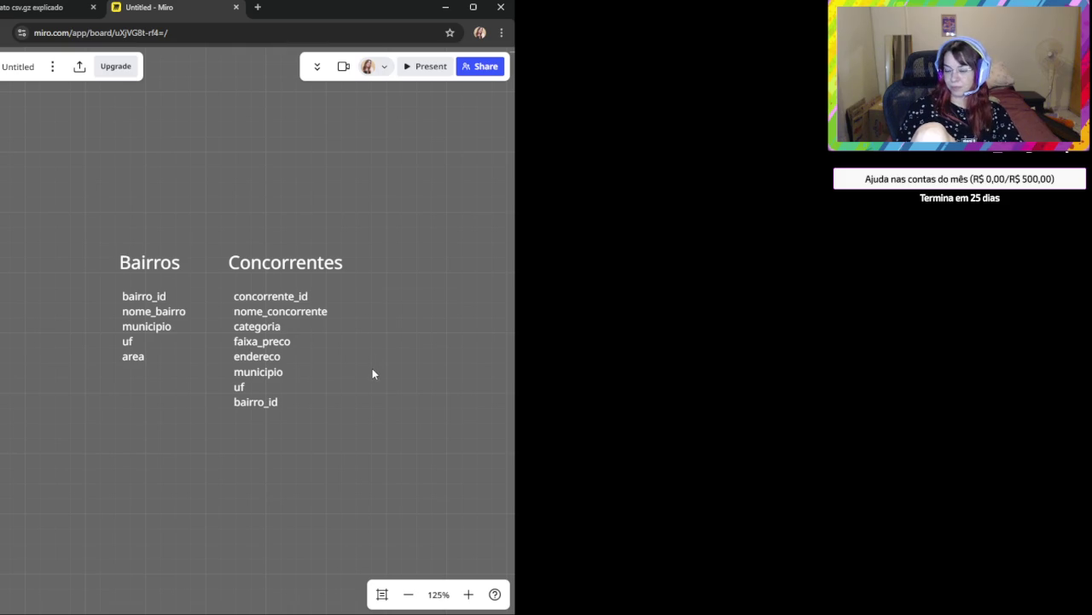
{"action": "left_click_drag", "start_coordinate": [373, 368], "coordinate": [267, 375]}
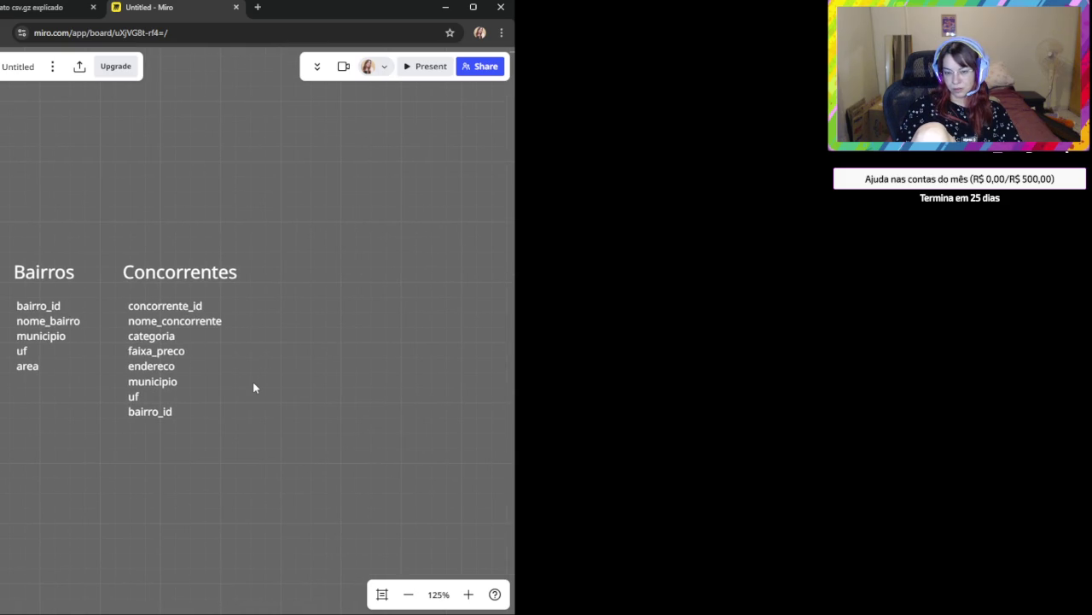
{"action": "left_click", "coordinate": [46, 311]}
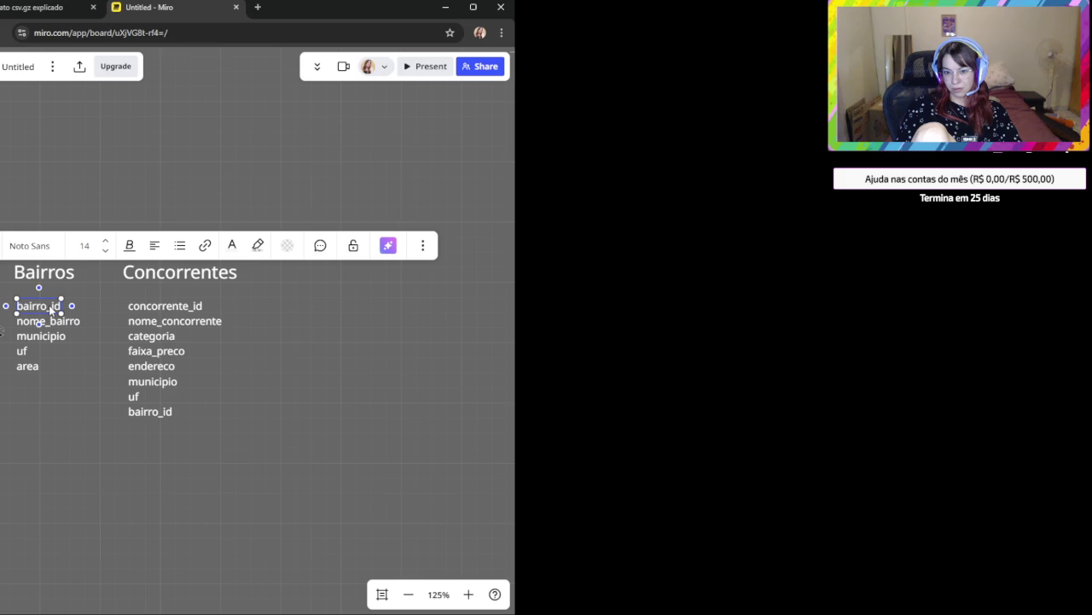
{"action": "double_click", "coordinate": [49, 305]}
{"action": "key", "text": "ctrl+a"}
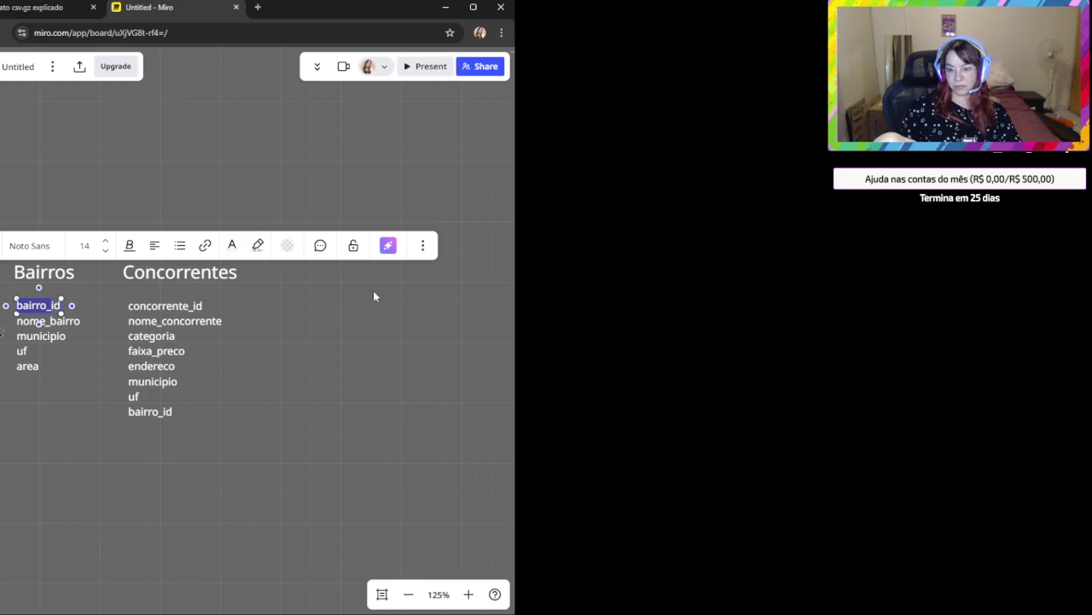
{"action": "left_click", "coordinate": [225, 372]}
{"action": "mouse_move", "coordinate": [299, 529]}
{"action": "left_mouse_down"}
{"action": "mouse_move", "coordinate": [210, 475]}
{"action": "mouse_move", "coordinate": [131, 246]}
{"action": "left_mouse_up"}
Duplicate the Concorrentes list to its right and retitle the copy Eventos.
{"action": "key", "text": "ctrl+c"}
{"action": "key", "text": "ctrl+v"}
{"action": "mouse_move", "coordinate": [271, 285]}
{"action": "left_mouse_down"}
{"action": "mouse_move", "coordinate": [329, 282]}
{"action": "mouse_move", "coordinate": [312, 277]}
{"action": "left_mouse_up"}
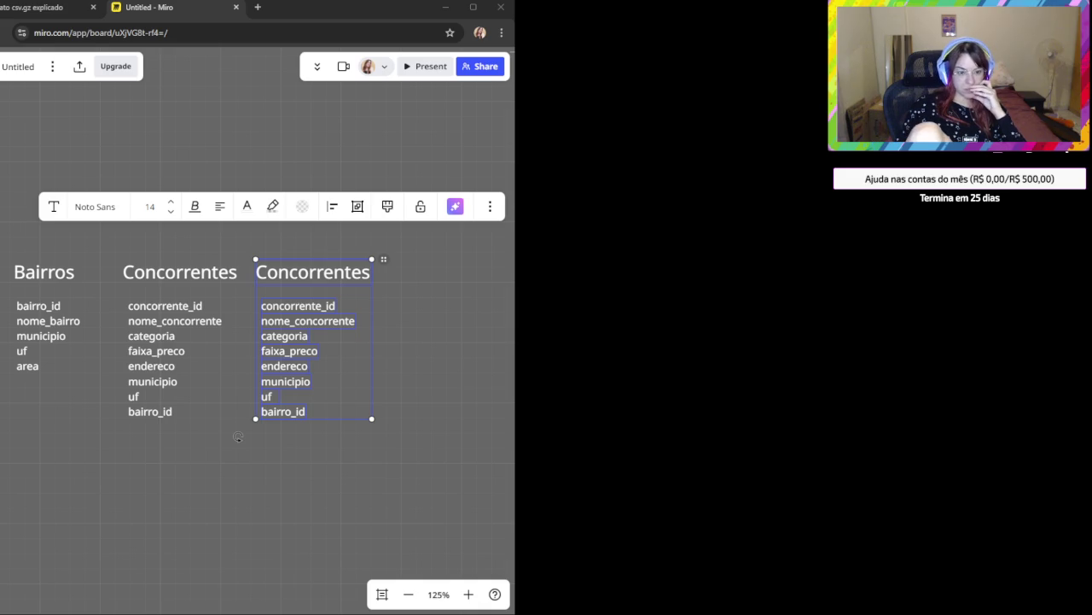
{"action": "left_click", "coordinate": [275, 272]}
{"action": "type", "text": "Eventos"}
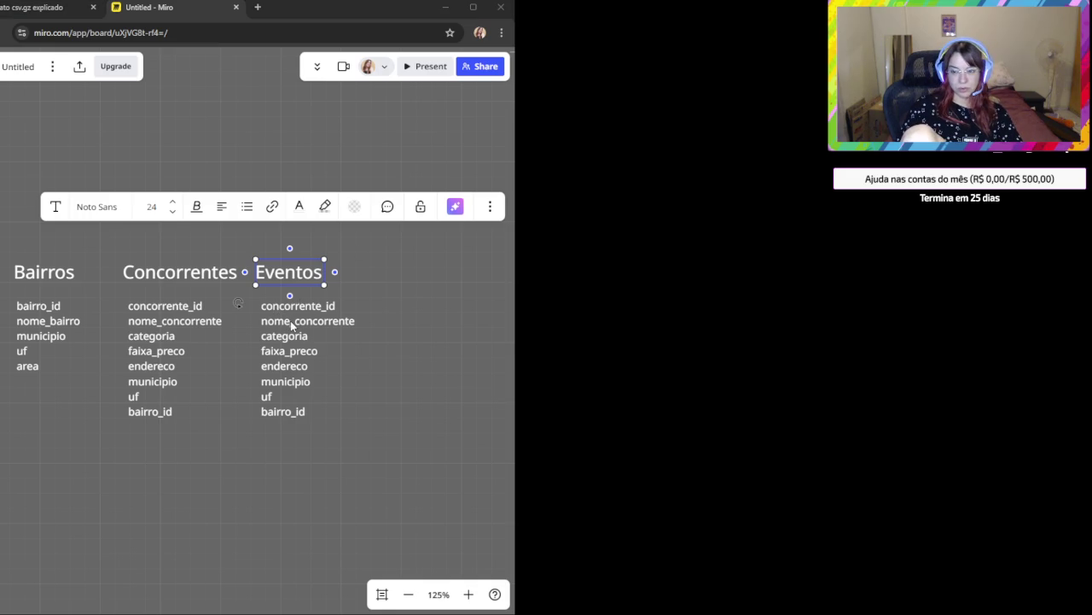
Rename the copied fields nome_concorrente and categoria to datetime and concorrente_id.
{"action": "left_click", "coordinate": [288, 321]}
{"action": "type", "text": "datetime"}
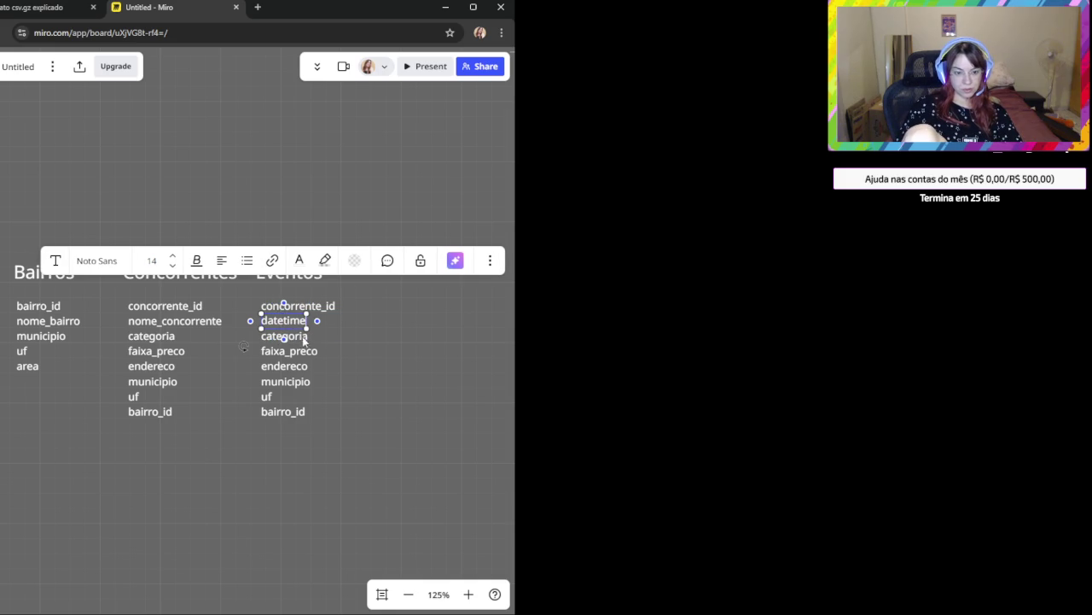
{"action": "left_click", "coordinate": [363, 408]}
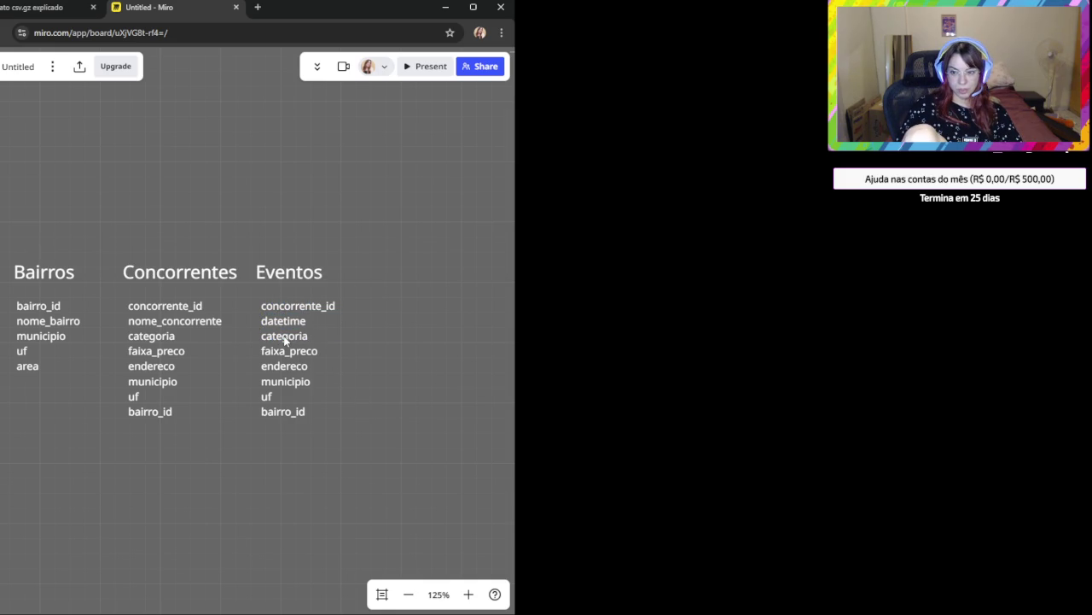
{"action": "left_click", "coordinate": [289, 311]}
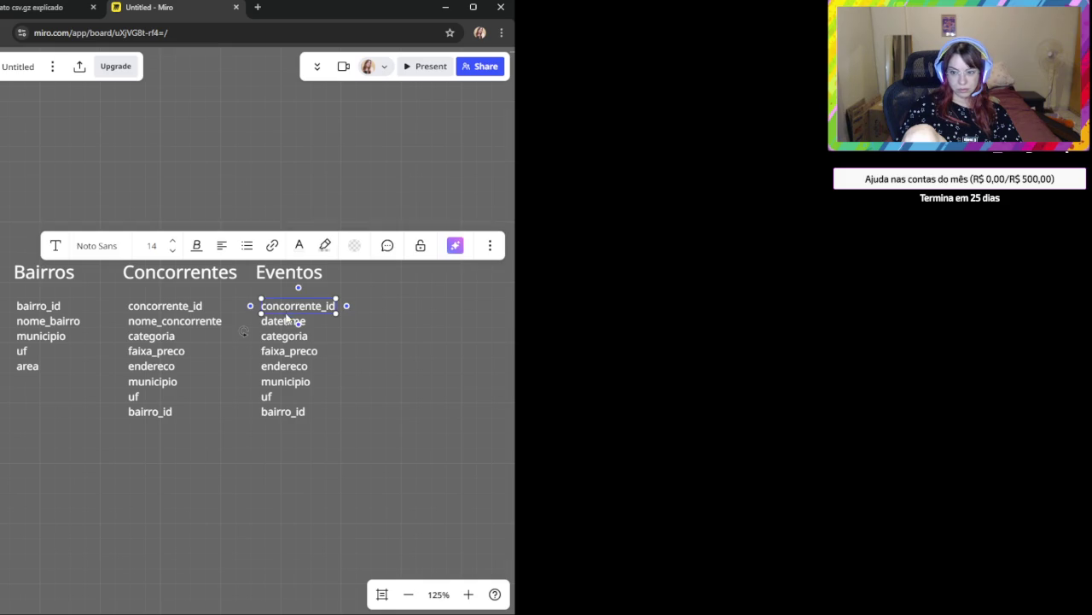
{"action": "left_click", "coordinate": [285, 337]}
{"action": "left_click", "coordinate": [285, 337]}
{"action": "key", "text": "ctrl+v"}
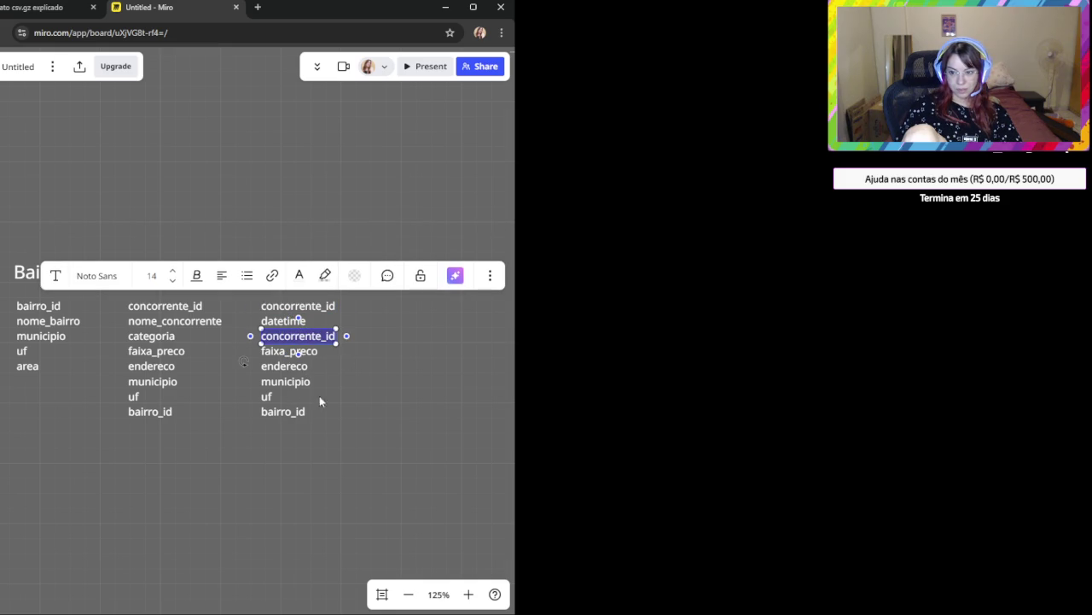
{"action": "left_click", "coordinate": [294, 414]}
Delete two leftover Eventos fields and rename faixa_preco to data.
{"action": "left_click", "coordinate": [268, 396]}
{"action": "key", "text": "Delete"}
{"action": "left_click", "coordinate": [287, 381]}
{"action": "key", "text": "Delete"}
{"action": "key", "text": "Delete"}
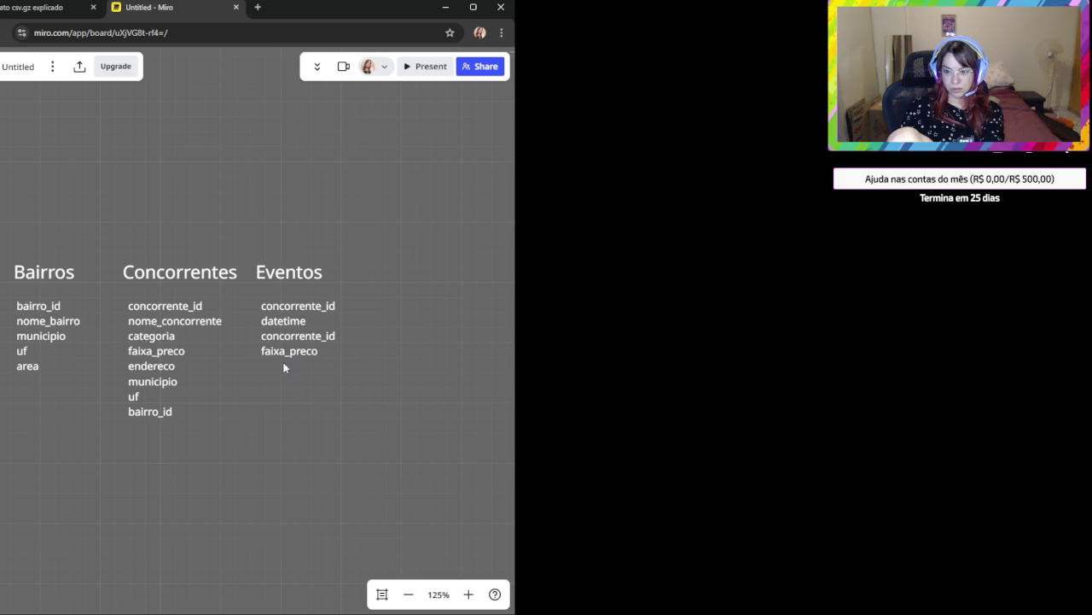
{"action": "double_click", "coordinate": [281, 352]}
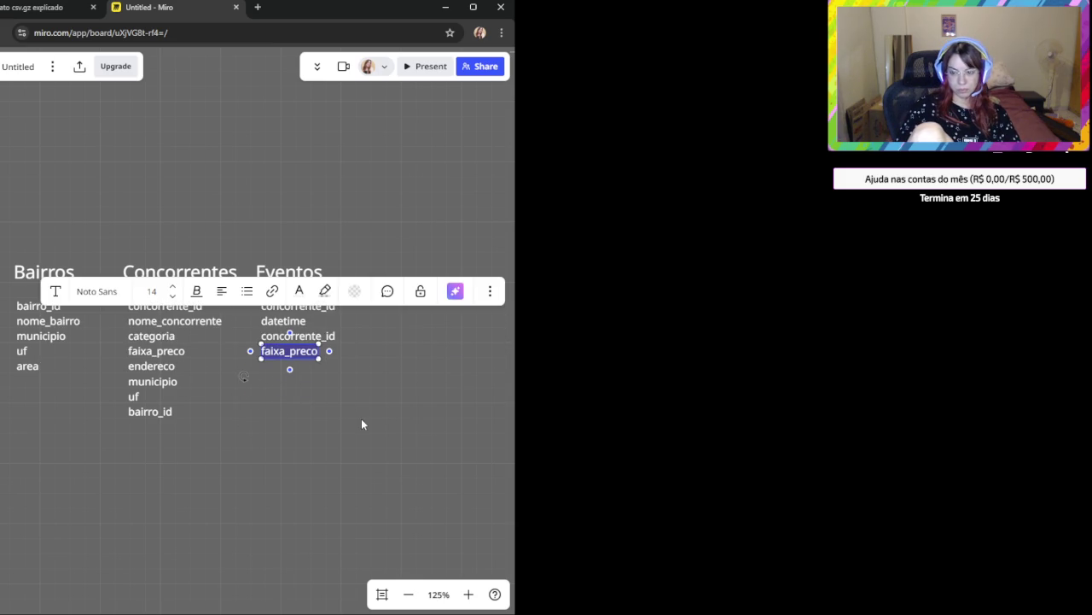
{"action": "type", "text": "data"}
{"action": "left_click", "coordinate": [374, 439]}
Rename the first Eventos field from concorrente_id to evento_id.
{"action": "left_click", "coordinate": [278, 327]}
{"action": "left_click", "coordinate": [283, 351]}
{"action": "left_click", "coordinate": [317, 376]}
{"action": "left_click", "coordinate": [316, 308]}
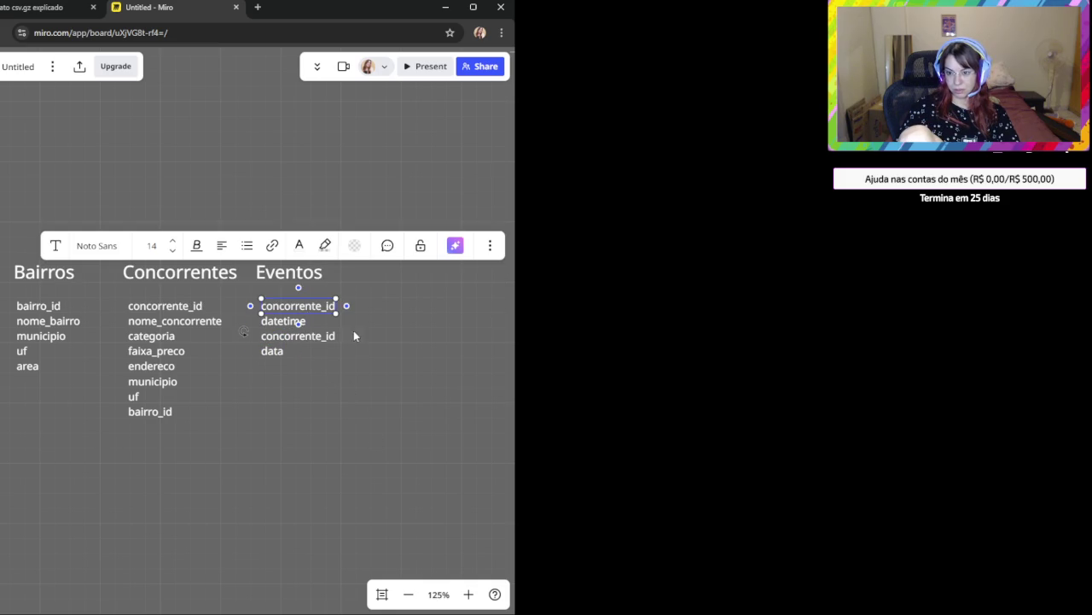
{"action": "double_click", "coordinate": [290, 305]}
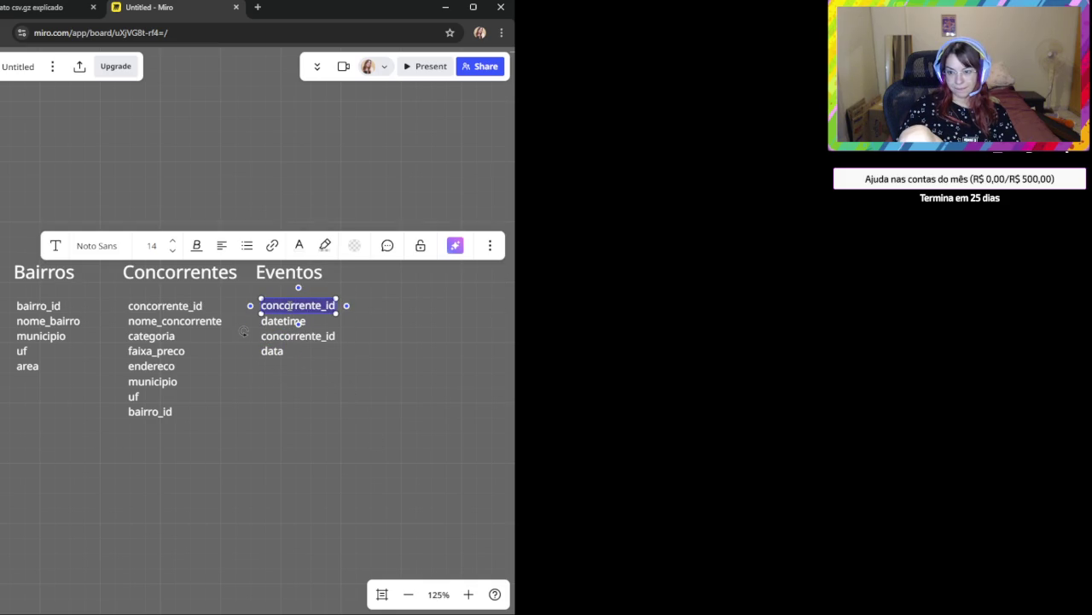
{"action": "left_click", "coordinate": [333, 306]}
{"action": "key", "text": "ctrl+a"}
{"action": "type", "text": "evento_id"}
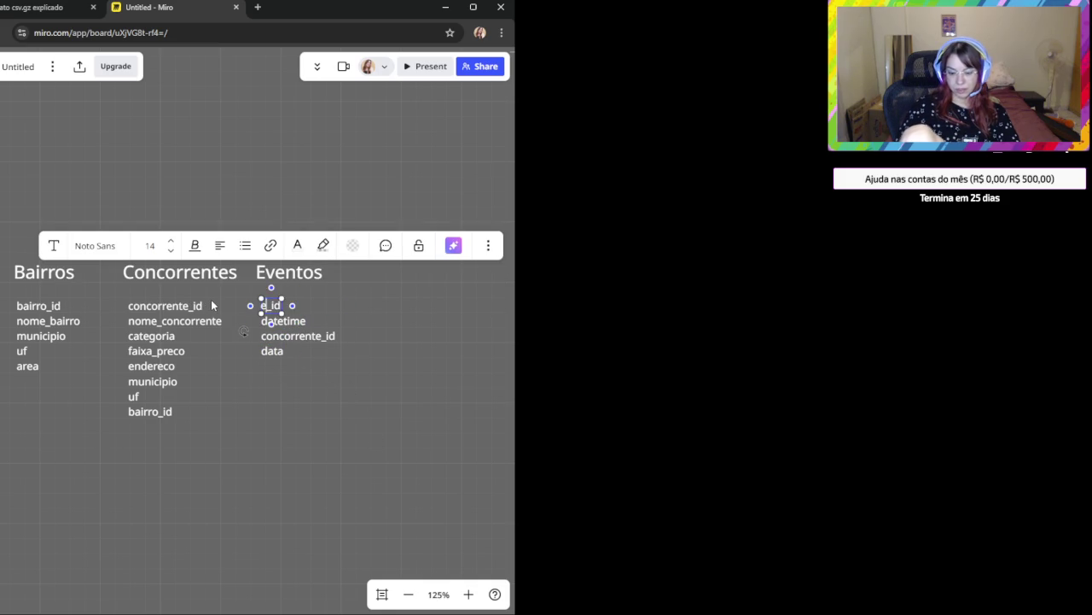
{"action": "left_click", "coordinate": [275, 402]}
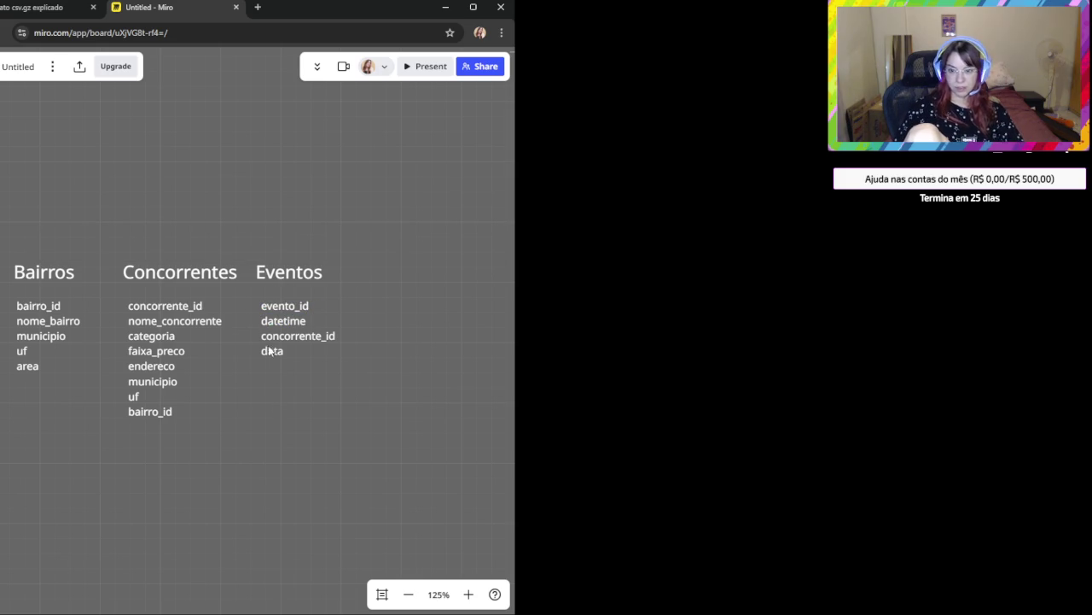
{"action": "left_click", "coordinate": [286, 306]}
{"action": "left_click", "coordinate": [129, 308]}
{"action": "left_click", "coordinate": [40, 305]}
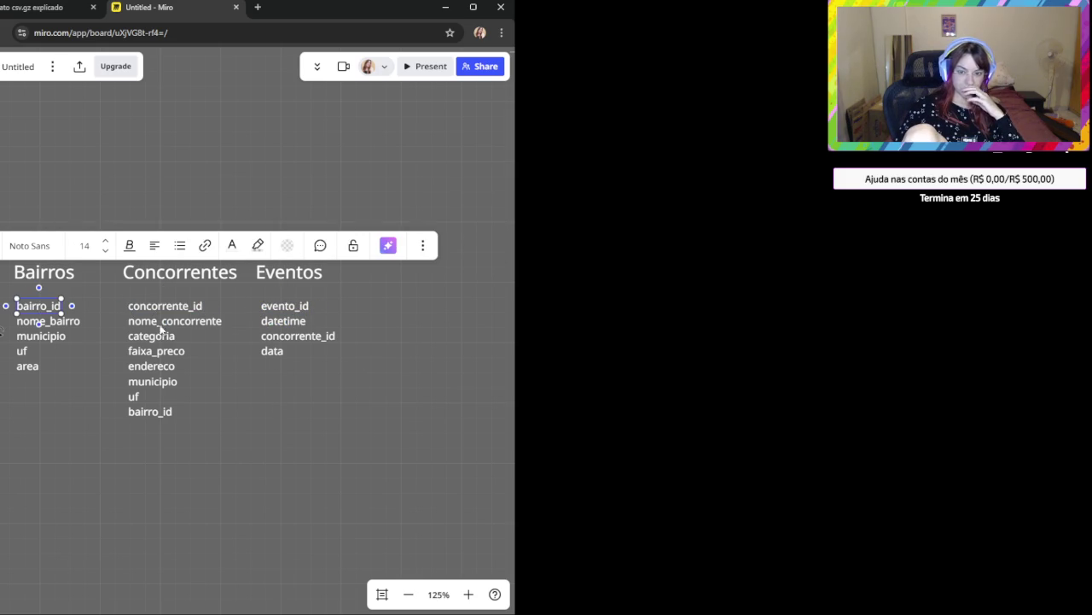
{"action": "left_click", "coordinate": [336, 430]}
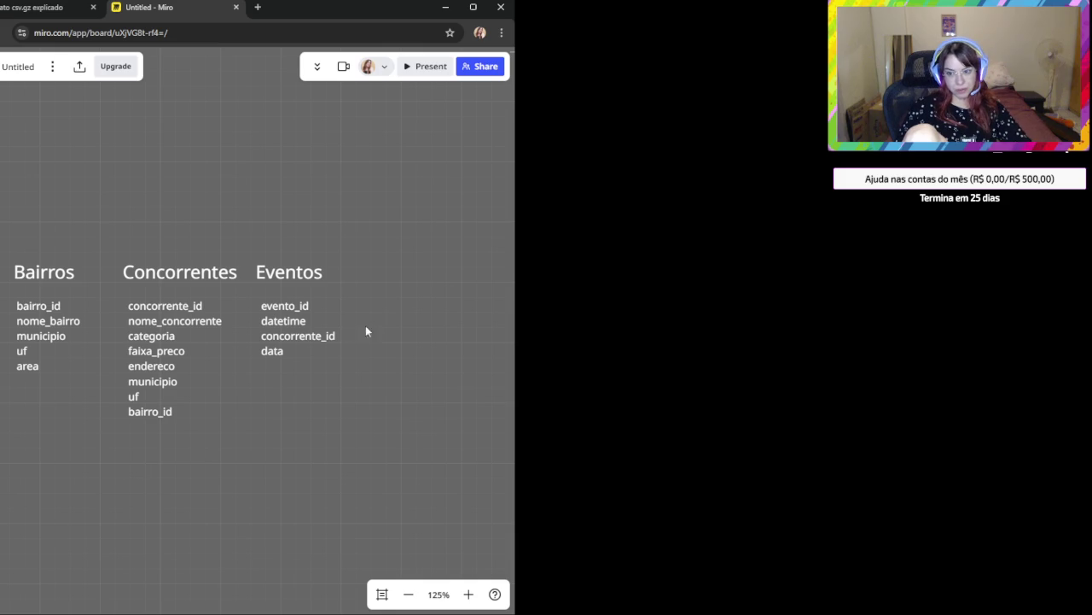
{"action": "mouse_move", "coordinate": [394, 429]}
{"action": "left_mouse_down"}
{"action": "mouse_move", "coordinate": [268, 252]}
{"action": "mouse_move", "coordinate": [424, 290]}
{"action": "mouse_move", "coordinate": [403, 273]}
{"action": "left_mouse_up"}
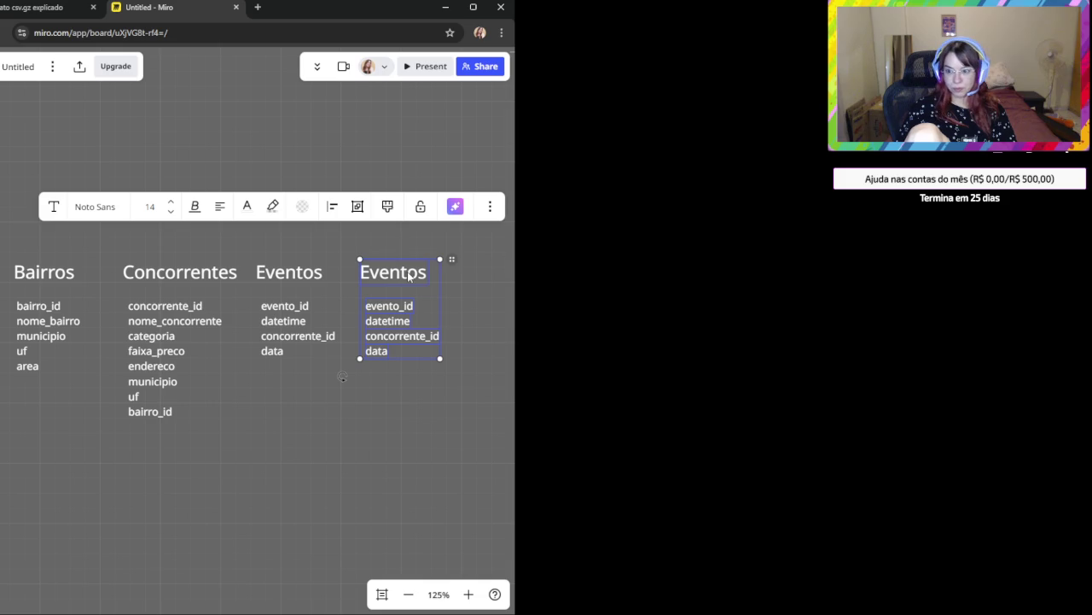
Retitle the duplicated list beside Eventos as Populacao.
{"action": "double_click", "coordinate": [409, 273]}
{"action": "type", "text": "Populacao"}
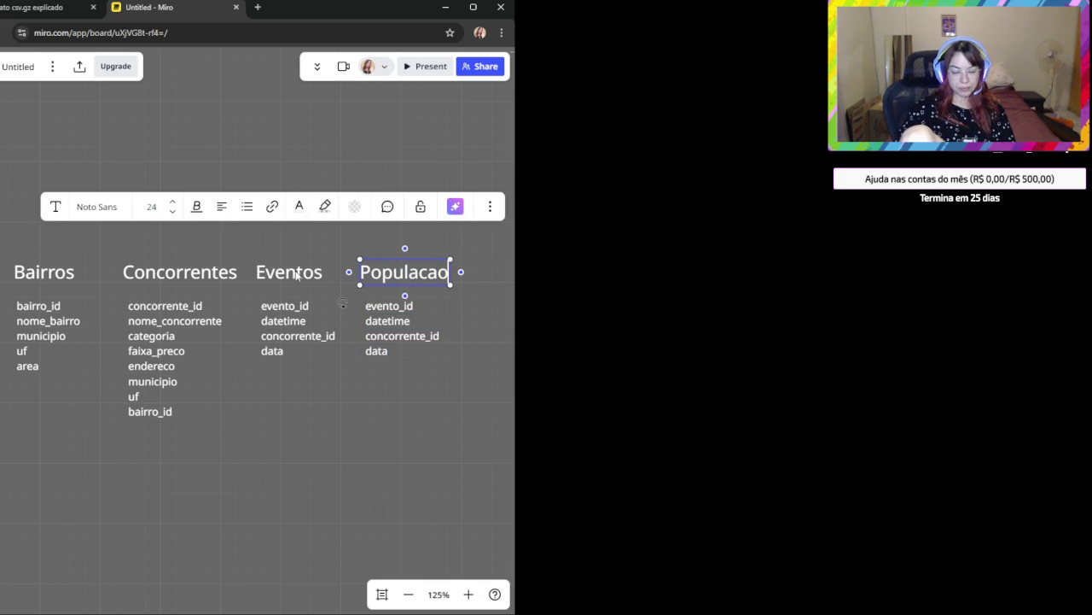
{"action": "left_click", "coordinate": [382, 309]}
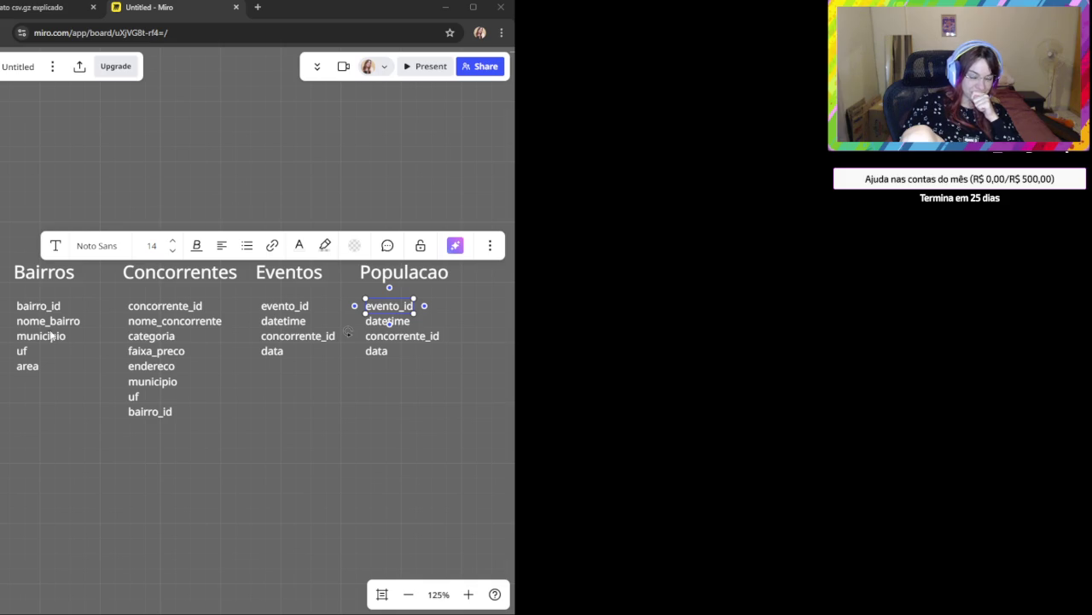
Change the top Populacao field from evento_id to populacao_id.
{"action": "double_click", "coordinate": [393, 303]}
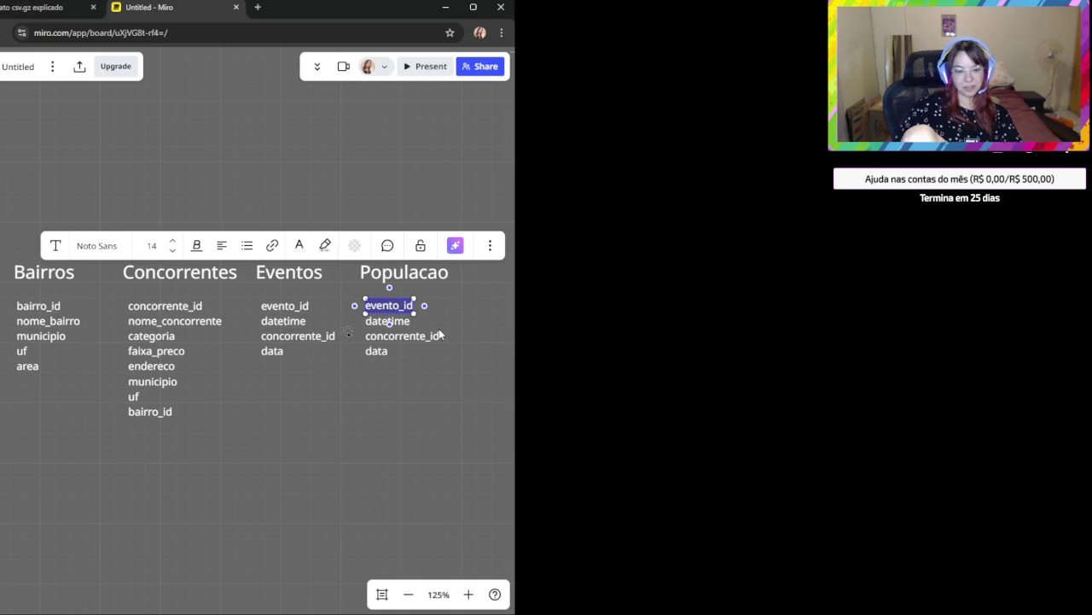
{"action": "left_click", "coordinate": [386, 304]}
{"action": "key", "text": "shift+Left"}
{"action": "key", "text": "shift+Left"}
{"action": "key", "text": "shift+Left"}
{"action": "key", "text": "shift+Left"}
{"action": "key", "text": "shift+Left"}
{"action": "key", "text": "shift+Left"}
{"action": "type", "text": "populacao"}
{"action": "key", "text": "BackSpace"}
{"action": "key", "text": "BackSpace"}
{"action": "type", "text": "ao"}
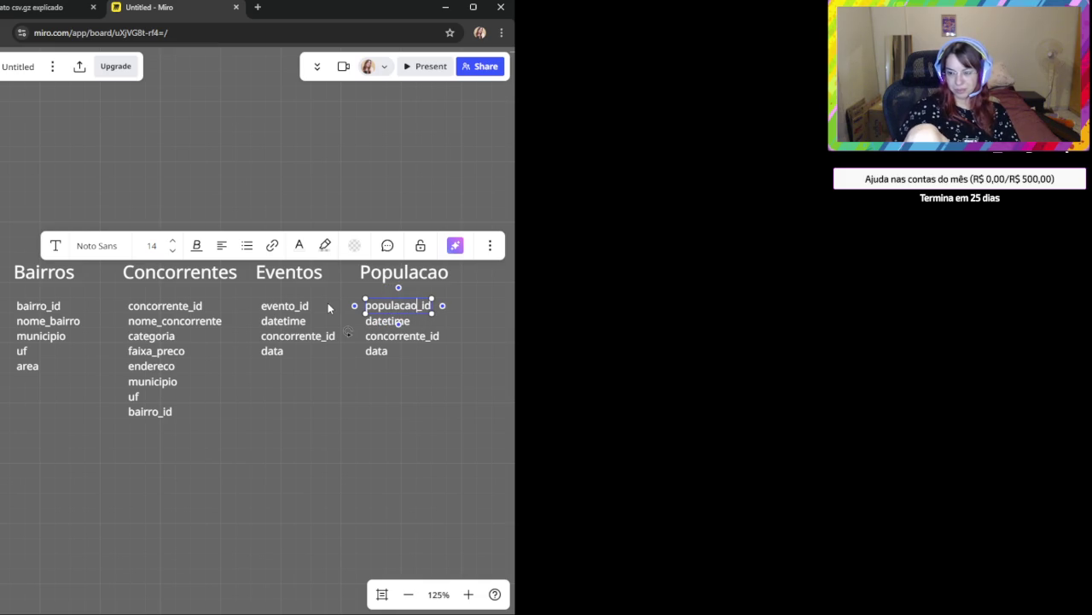
{"action": "key", "text": "ctrl+a"}
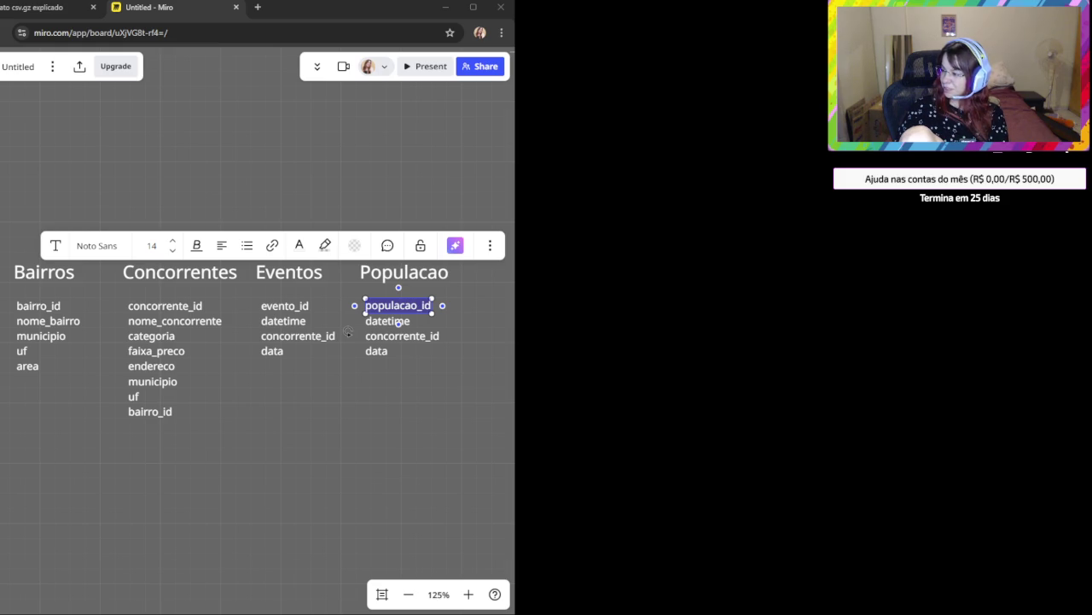
{"action": "left_click", "coordinate": [345, 403]}
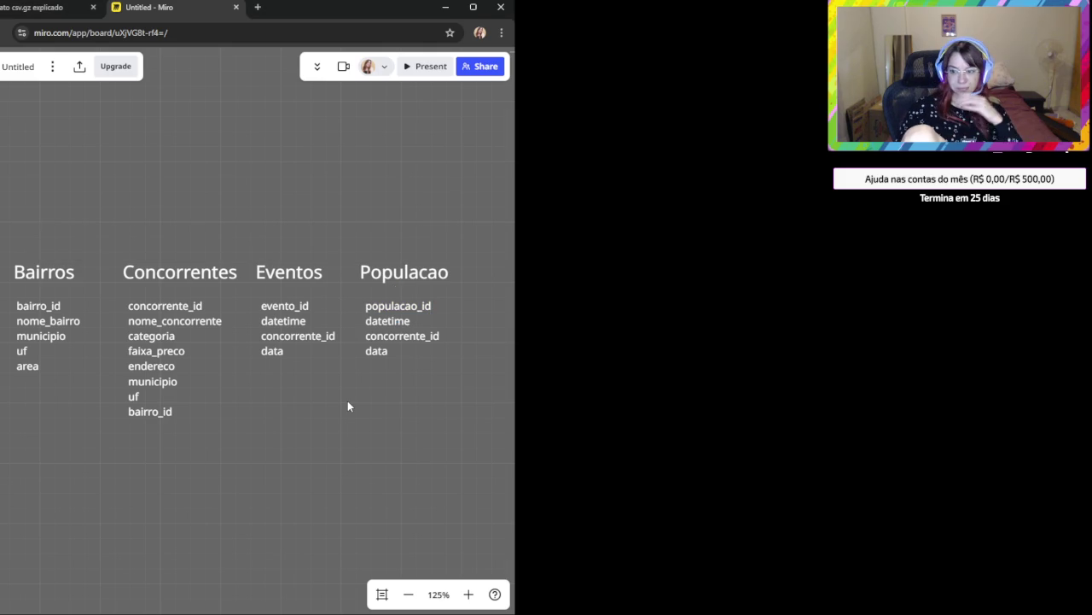
Box-select the Concorrentes column and nudge it a little left toward Bairros.
{"action": "left_click", "coordinate": [380, 353]}
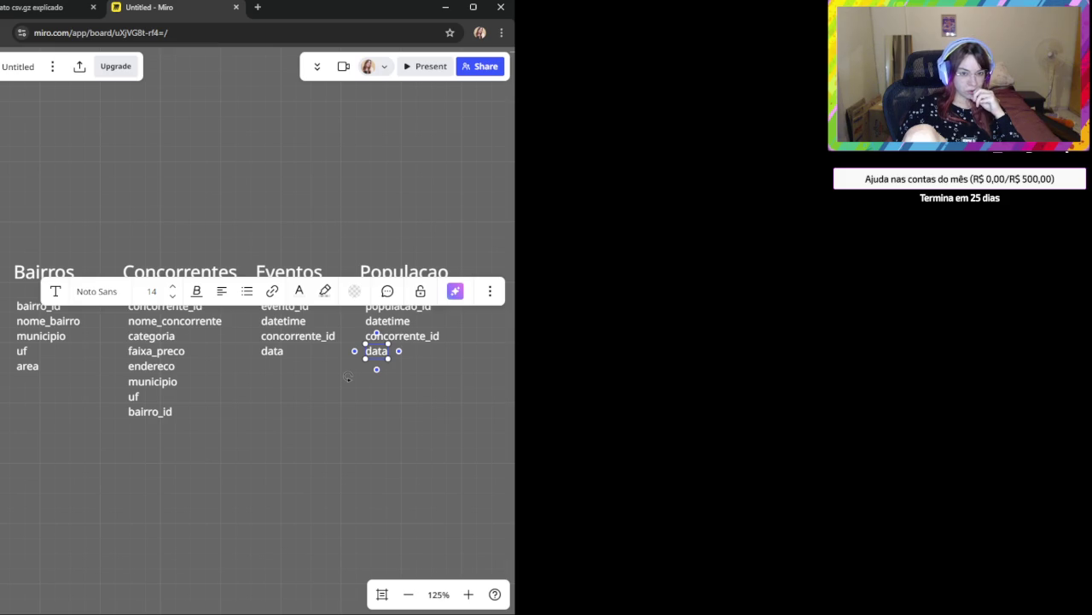
{"action": "left_click", "coordinate": [379, 444]}
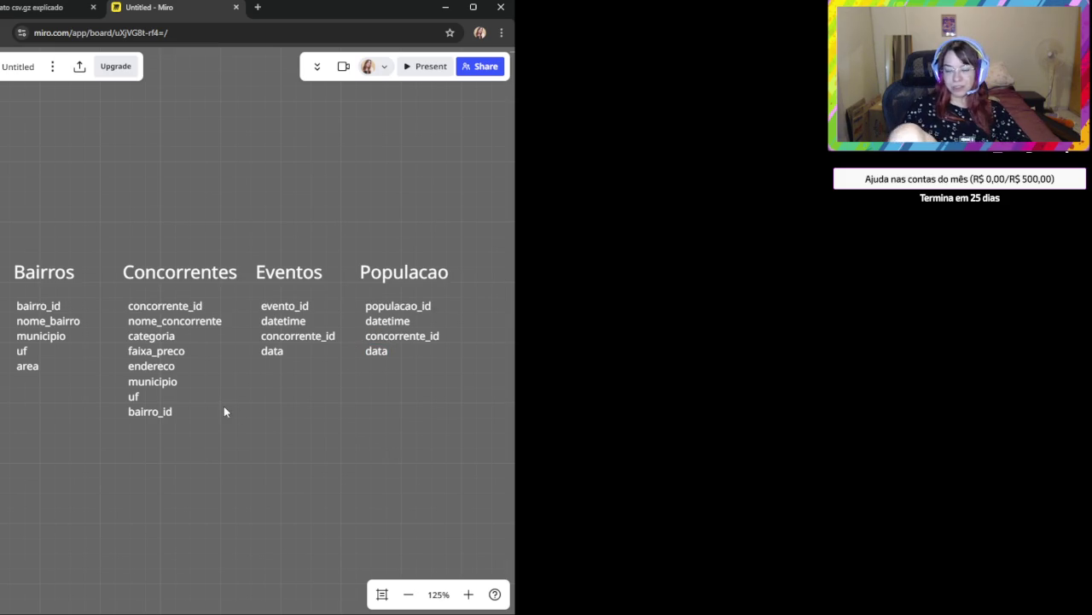
{"action": "left_click_drag", "start_coordinate": [122, 237], "coordinate": [178, 418]}
{"action": "left_click_drag", "start_coordinate": [191, 280], "coordinate": [175, 276]}
{"action": "left_click", "coordinate": [202, 465]}
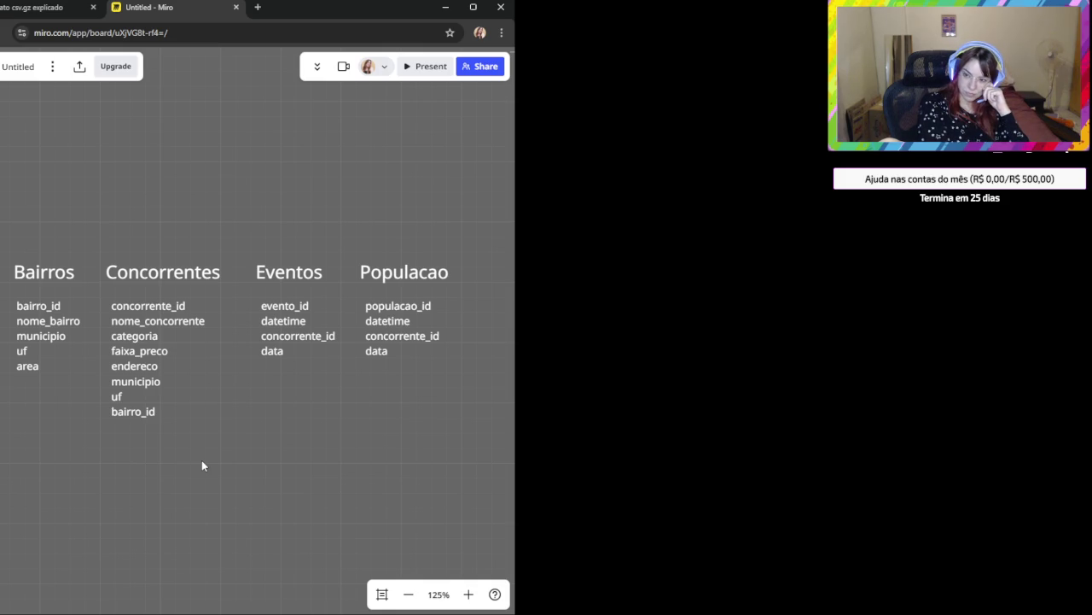
{"action": "left_click", "coordinate": [53, 307]}
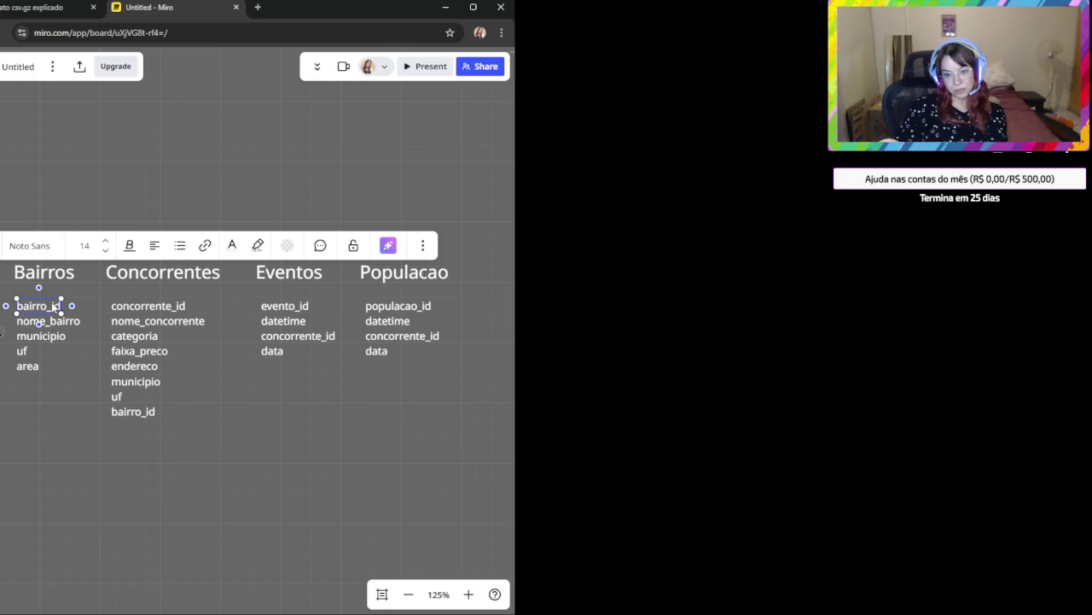
Shorten bairro_id, concorrente_id and evento_id to just id.
{"action": "double_click", "coordinate": [53, 306]}
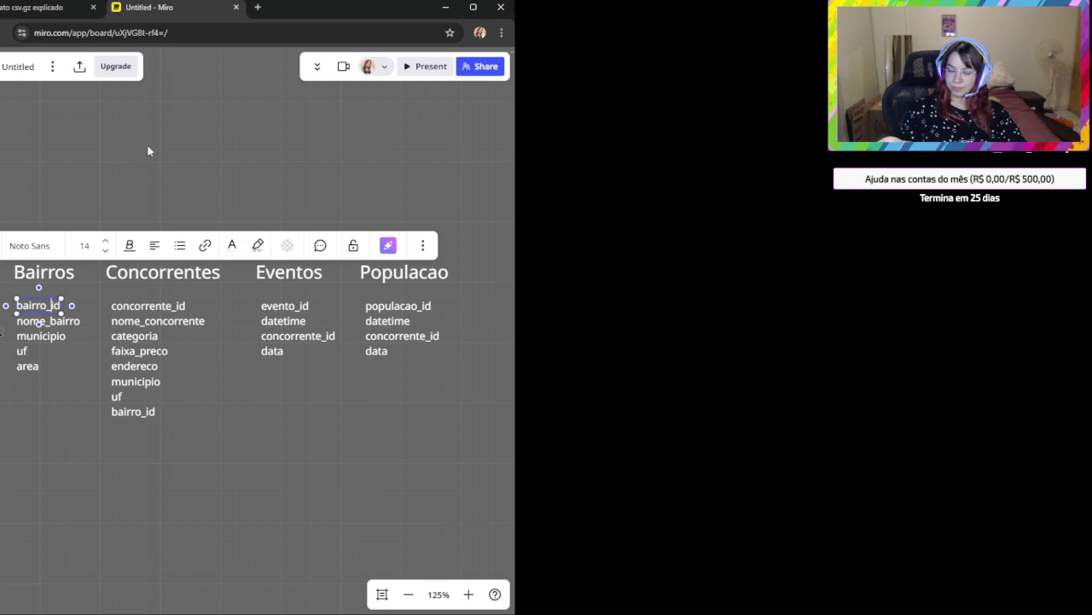
{"action": "key", "text": "BackSpace"}
{"action": "key", "text": "BackSpace"}
{"action": "key", "text": "BackSpace"}
{"action": "key", "text": "BackSpace"}
{"action": "key", "text": "BackSpace"}
{"action": "key", "text": "BackSpace"}
{"action": "key", "text": "BackSpace"}
{"action": "left_click", "coordinate": [175, 305]}
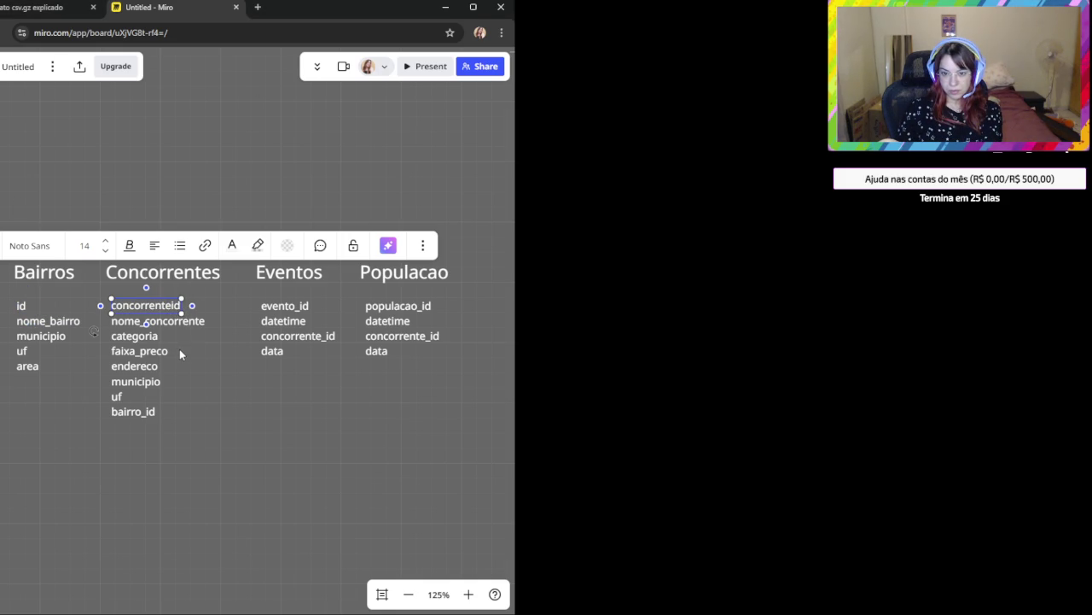
{"action": "key", "text": "BackSpace"}
{"action": "key", "text": "BackSpace"}
{"action": "key", "text": "BackSpace"}
{"action": "left_click", "coordinate": [284, 311]}
{"action": "left_click_drag", "start_coordinate": [302, 306], "coordinate": [260, 305]}
{"action": "key", "text": "BackSpace"}
{"action": "key", "text": "Escape"}
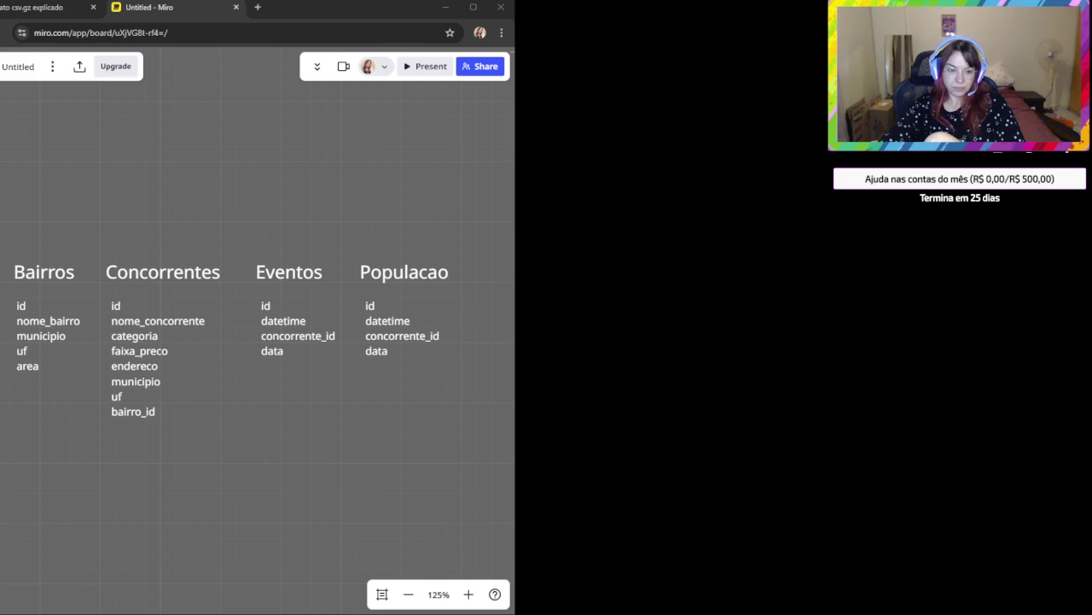
{"action": "left_click", "coordinate": [33, 438]}
{"action": "key", "text": "alt+Tab"}
Paste the bairros_pop_df merge code below the field lists.
{"action": "left_click", "coordinate": [76, 515]}
{"action": "key", "text": "ctrl+v"}
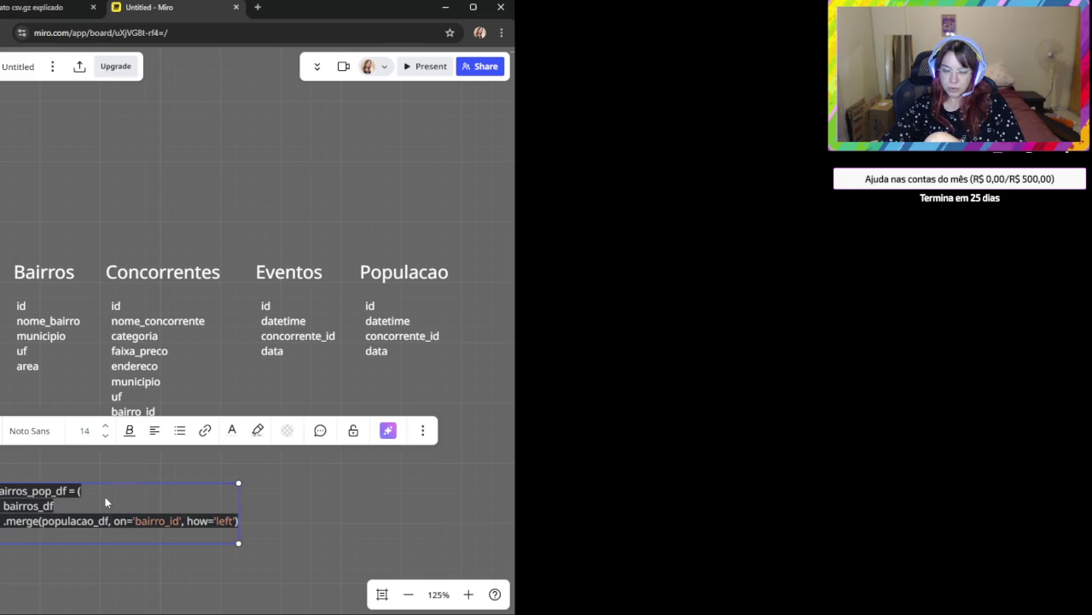
{"action": "key", "text": "alt+Tab"}
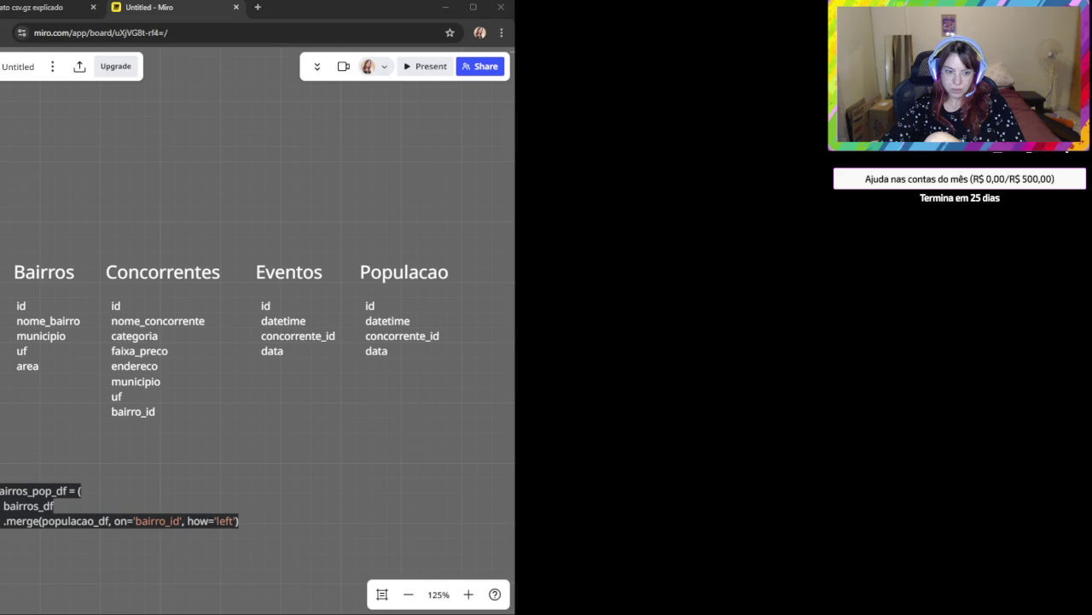
Paste the densidade_demografica = populacao / area calculation beneath the merge code.
{"action": "left_click", "coordinate": [141, 587]}
{"action": "key", "text": "ctrl+v"}
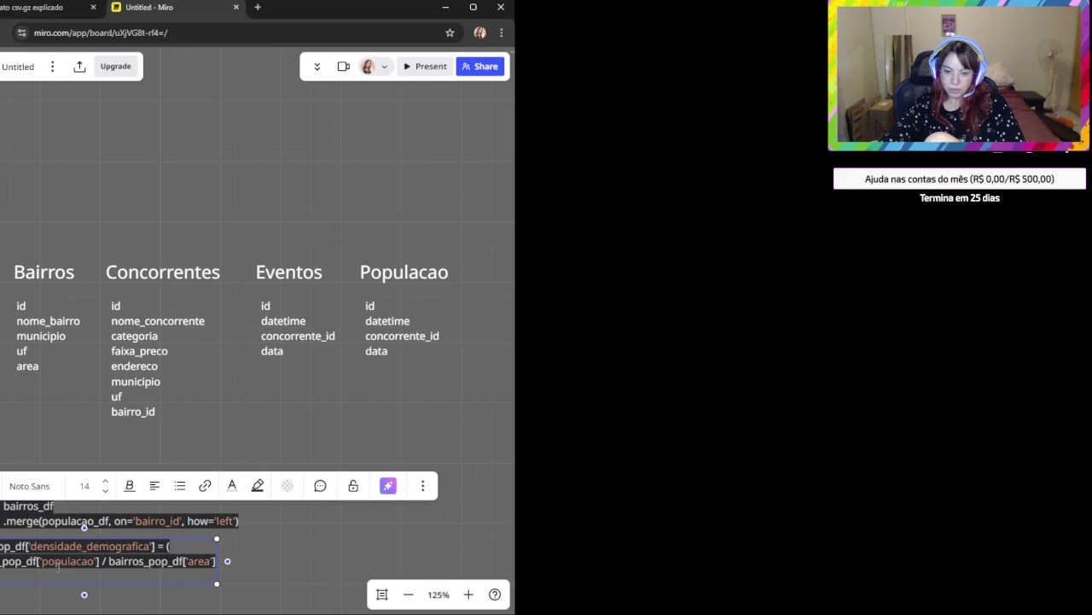
{"action": "left_click", "coordinate": [238, 603]}
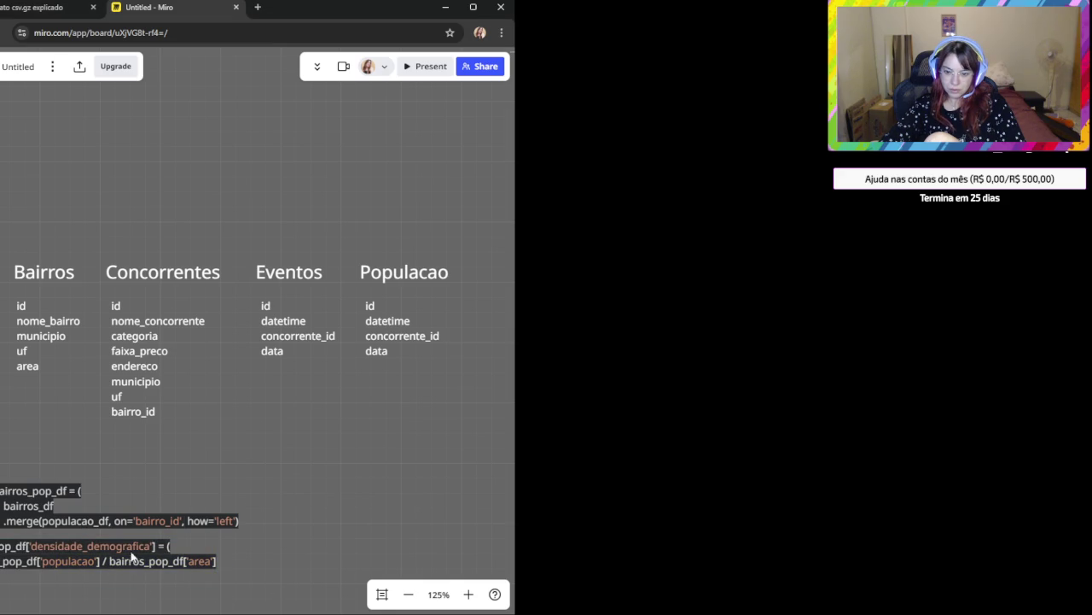
{"action": "scroll", "coordinate": [153, 555], "scroll_direction": "down", "scroll_amount": 2}
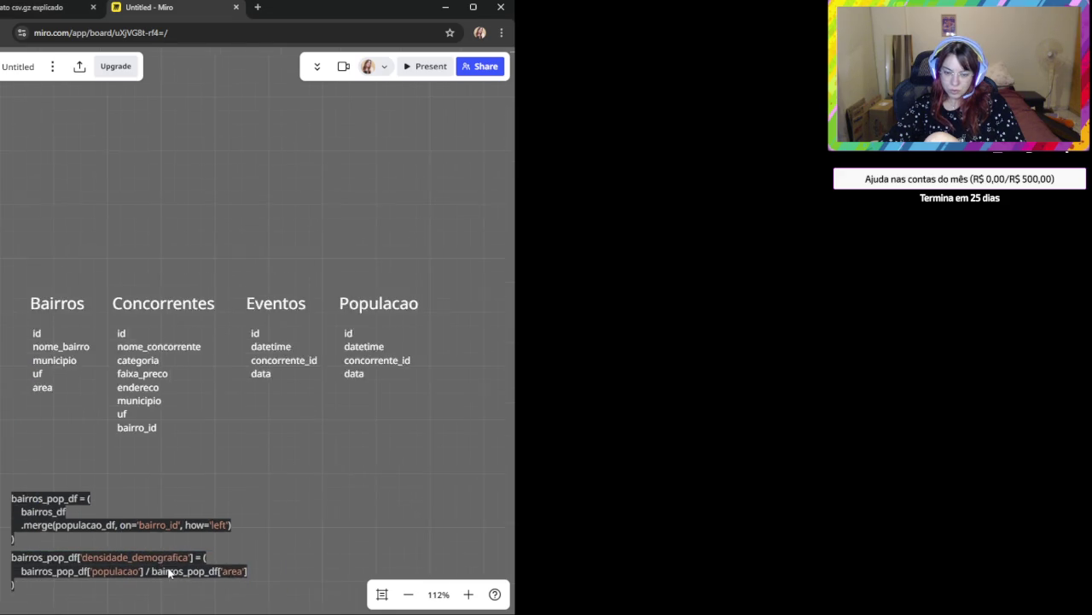
{"action": "scroll", "coordinate": [233, 532], "scroll_direction": "up", "scroll_amount": 2}
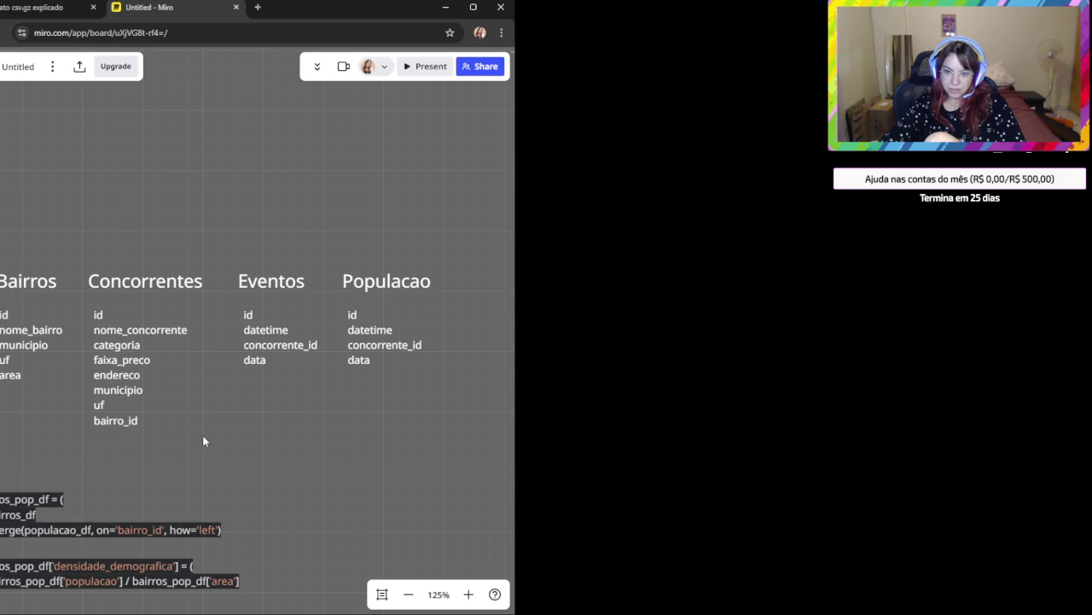
{"action": "scroll", "coordinate": [238, 382], "scroll_direction": "down", "scroll_amount": 1}
{"action": "left_click_drag", "start_coordinate": [205, 424], "coordinate": [240, 230]}
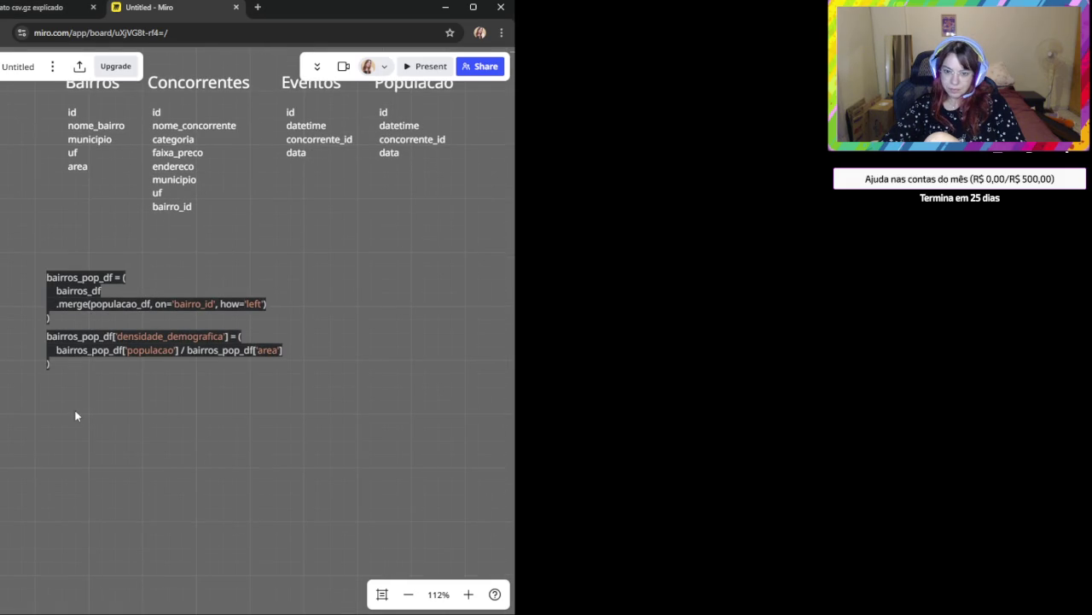
Paste the concorrentes_fluxo_df merge block and align it with the code above.
{"action": "key", "text": "ctrl+v"}
{"action": "left_click", "coordinate": [73, 459]}
{"action": "left_click", "coordinate": [52, 429]}
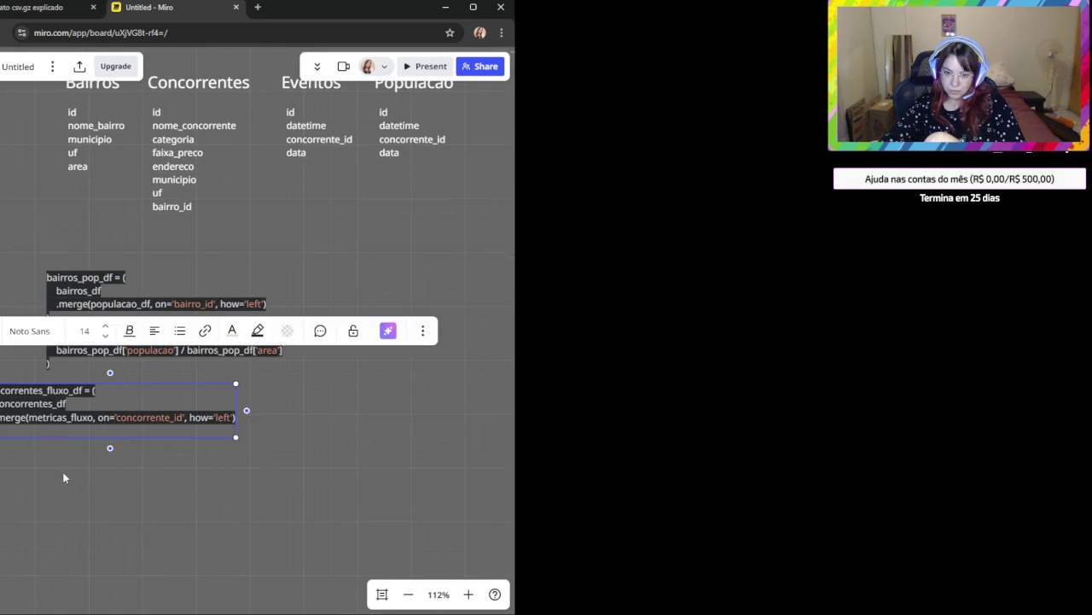
{"action": "left_click_drag", "start_coordinate": [52, 429], "coordinate": [93, 425]}
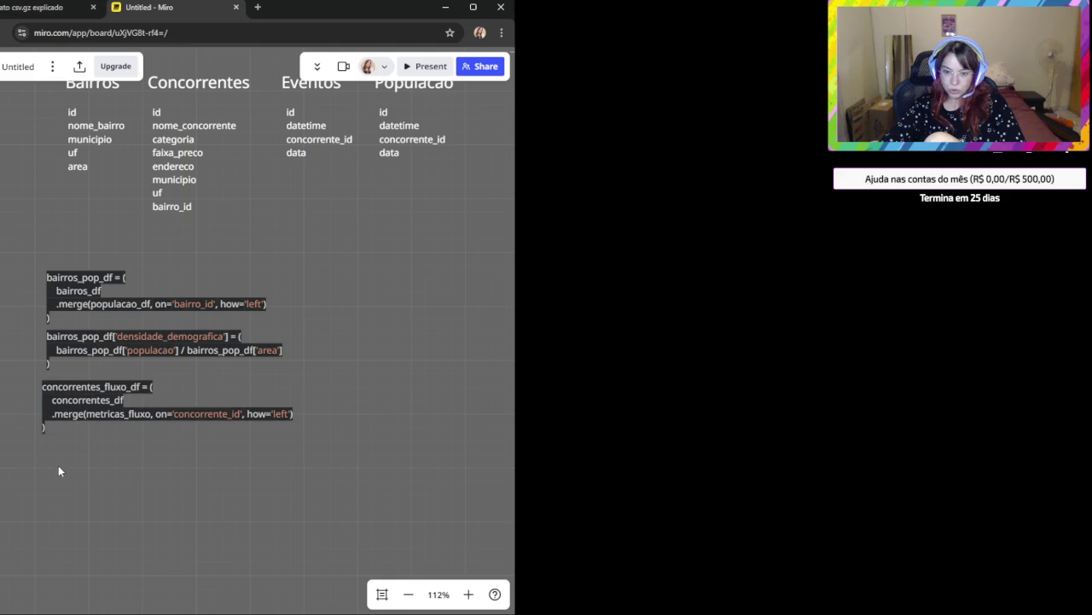
Paste and resize the df_final merge block, then add df_final.shape, info() and head() lines.
{"action": "key", "text": "ctrl+v"}
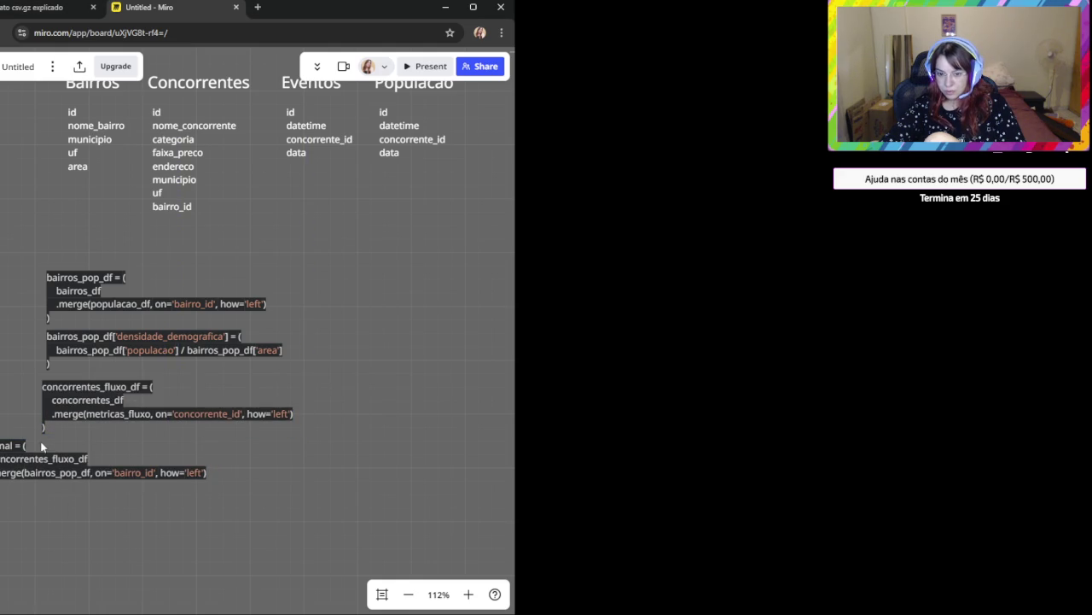
{"action": "left_click_drag", "start_coordinate": [35, 438], "coordinate": [124, 454]}
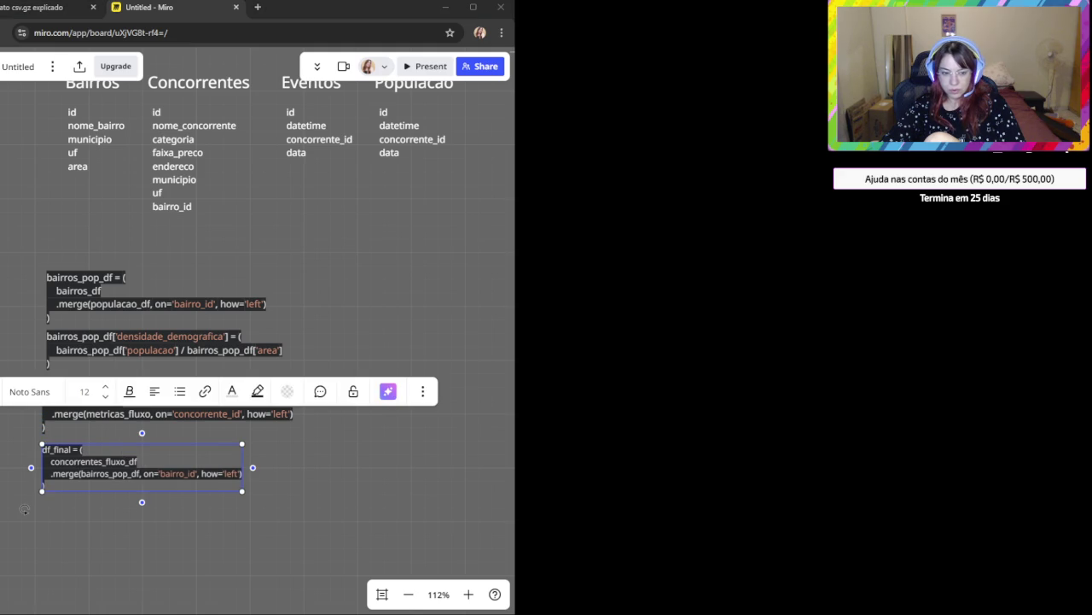
{"action": "left_click", "coordinate": [111, 523]}
{"action": "type", "text": "df_final.shape df_final.info() df_final.head()"}
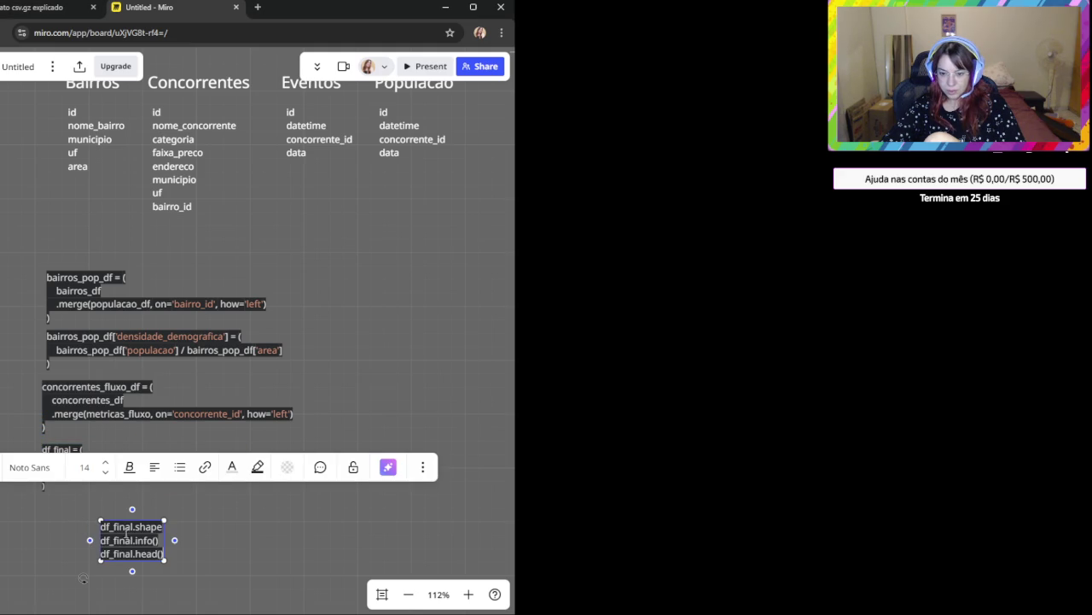
{"action": "key", "text": "Escape"}
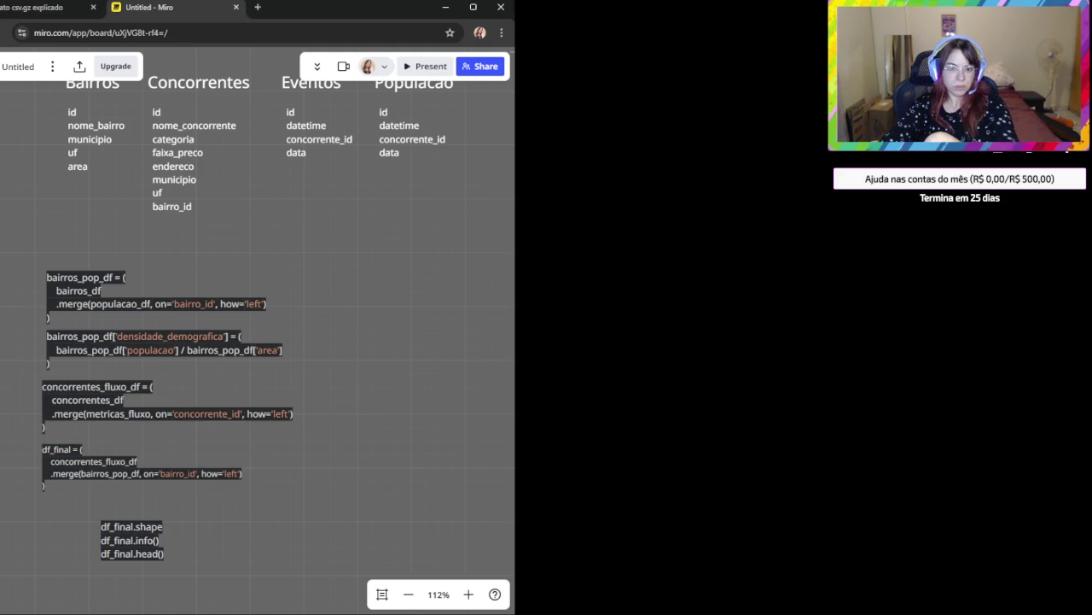
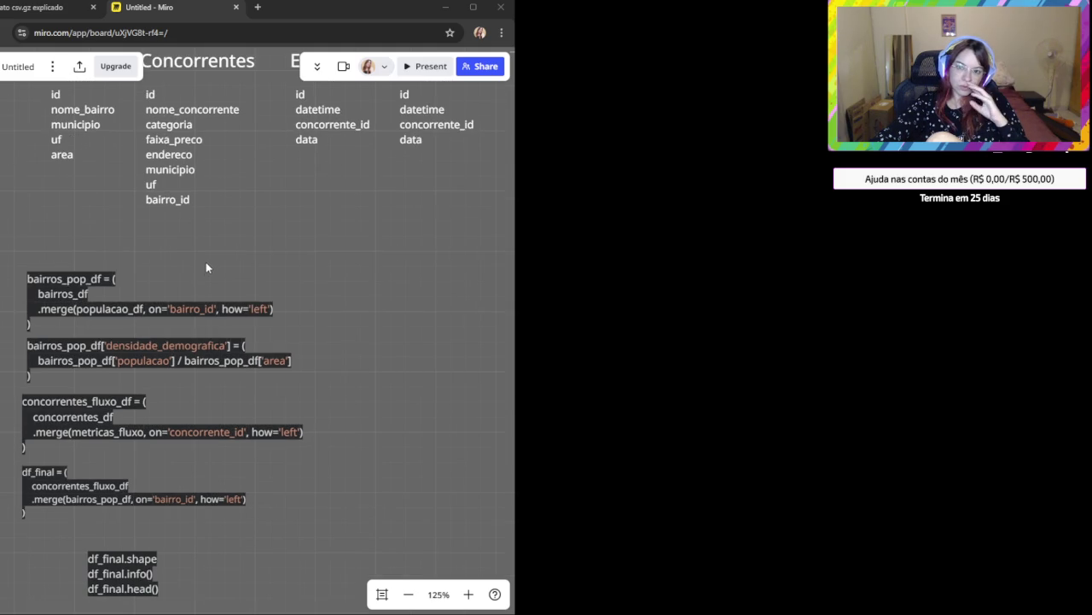
Pan and scroll the Miro board to bring the table schema headers into view.
{"action": "left_click_drag", "start_coordinate": [205, 259], "coordinate": [196, 385]}
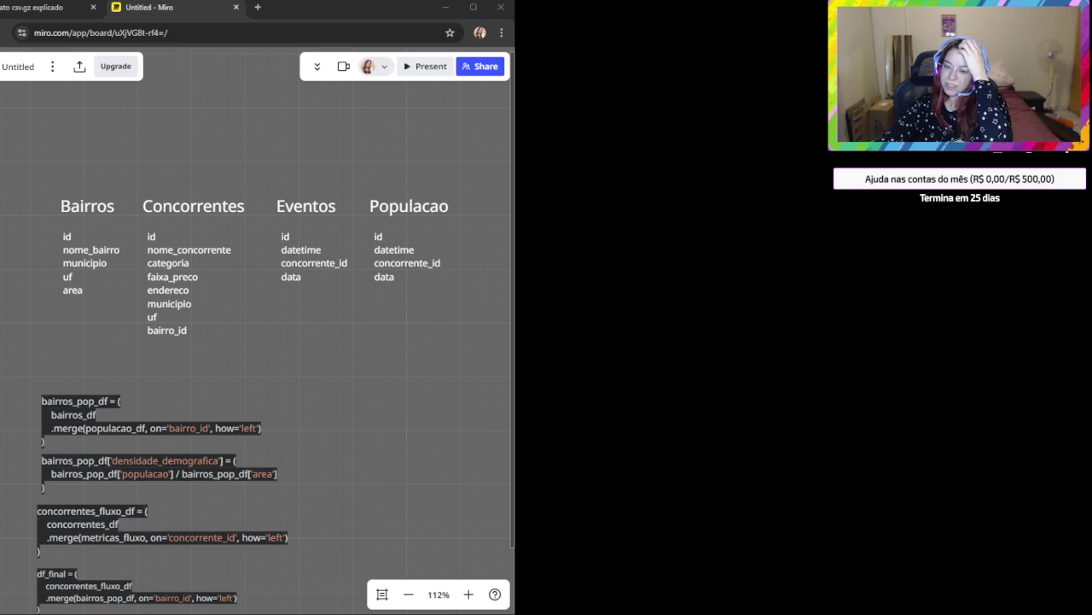
{"action": "scroll", "coordinate": [295, 426], "scroll_direction": "down", "scroll_amount": 1}
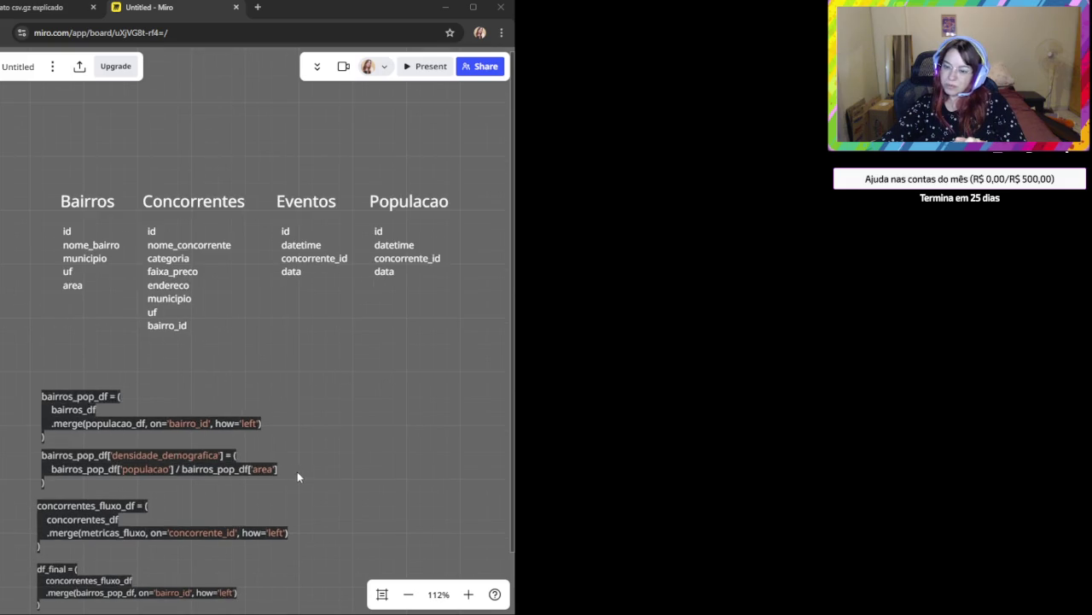
{"action": "scroll", "coordinate": [297, 471], "scroll_direction": "up", "scroll_amount": 1}
{"action": "scroll", "coordinate": [325, 369], "scroll_direction": "down", "scroll_amount": 3}
{"action": "scroll", "coordinate": [325, 369], "scroll_direction": "left", "scroll_amount": 3}
{"action": "scroll", "coordinate": [305, 422], "scroll_direction": "up", "scroll_amount": 4}
{"action": "scroll", "coordinate": [256, 436], "scroll_direction": "right", "scroll_amount": 4}
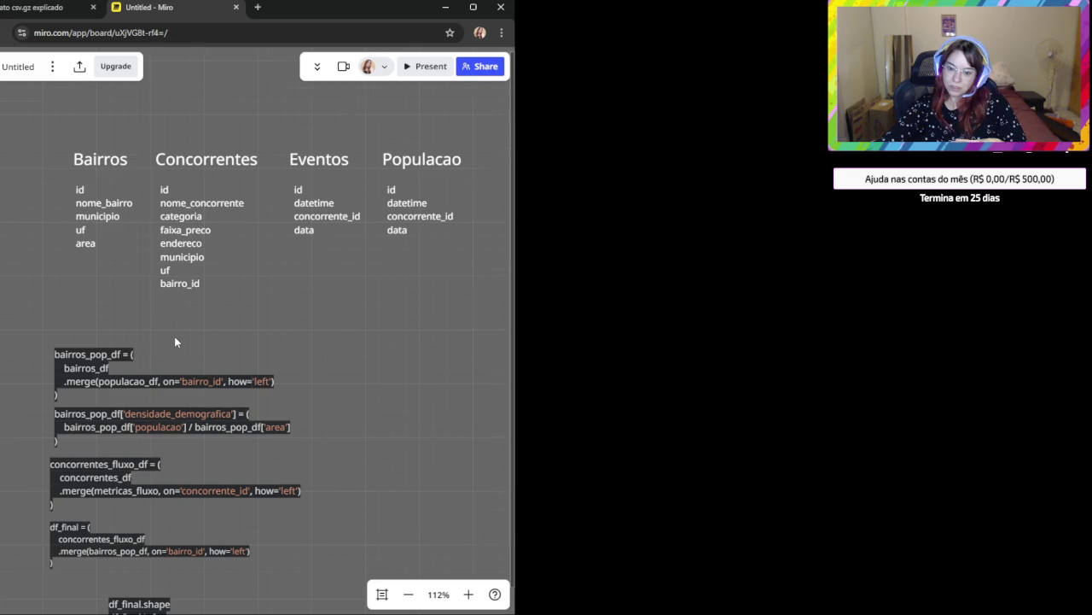
{"action": "scroll", "coordinate": [175, 341], "scroll_direction": "up", "scroll_amount": 1}
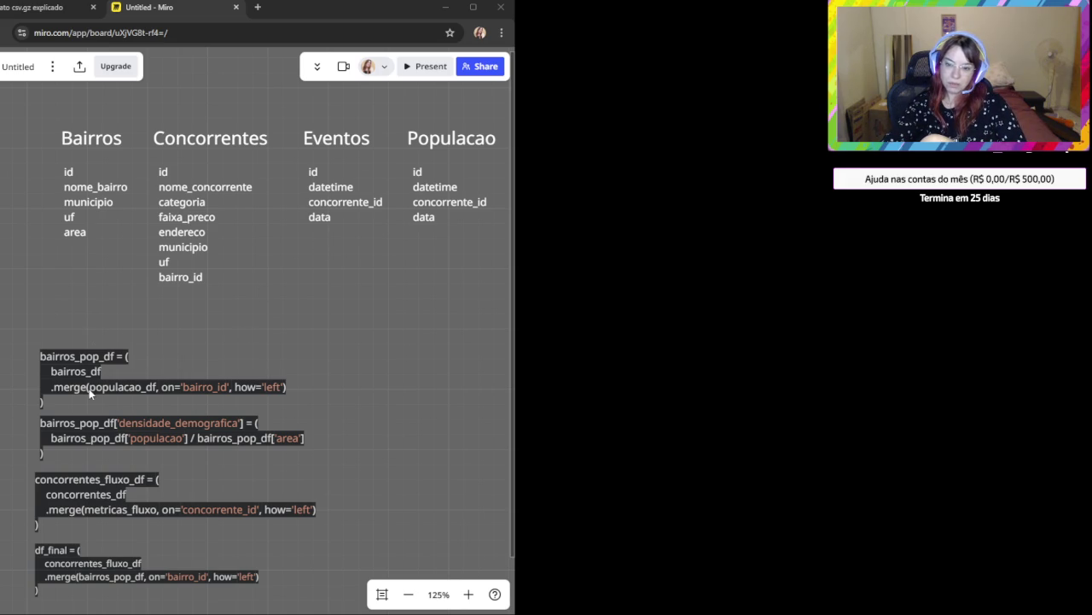
Open the bairros_pop_df code block for editing, then switch to the ChatGPT conversation.
{"action": "left_click_drag", "start_coordinate": [44, 385], "coordinate": [45, 380]}
{"action": "double_click", "coordinate": [41, 394]}
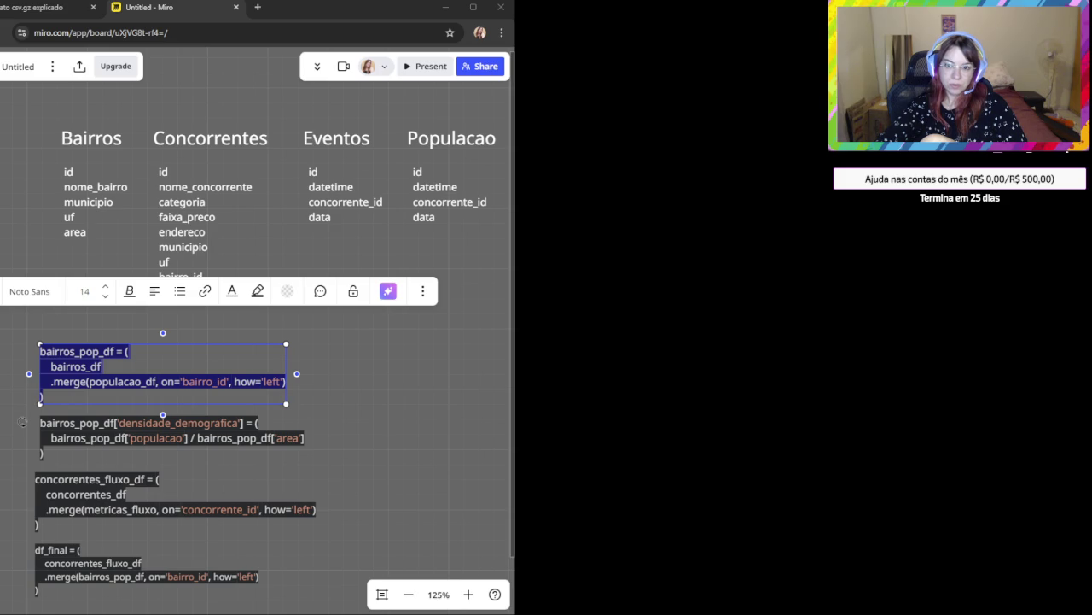
{"action": "left_click", "coordinate": [15, 3]}
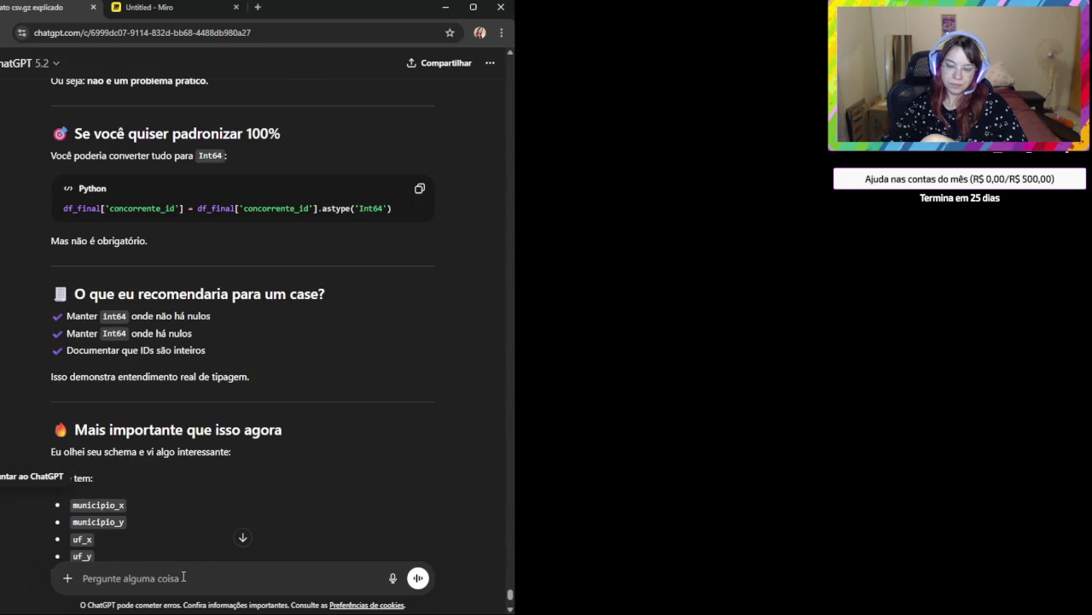
Paste the concorrentes/eventos merge snippet and ask ChatGPT to join on id = id_concorrentes (tabela eventos).
{"action": "type", "text": "concorrentes_eventos_df = (     concorrentes_df     .merge(eventos_df, on='id', how='left') )"}
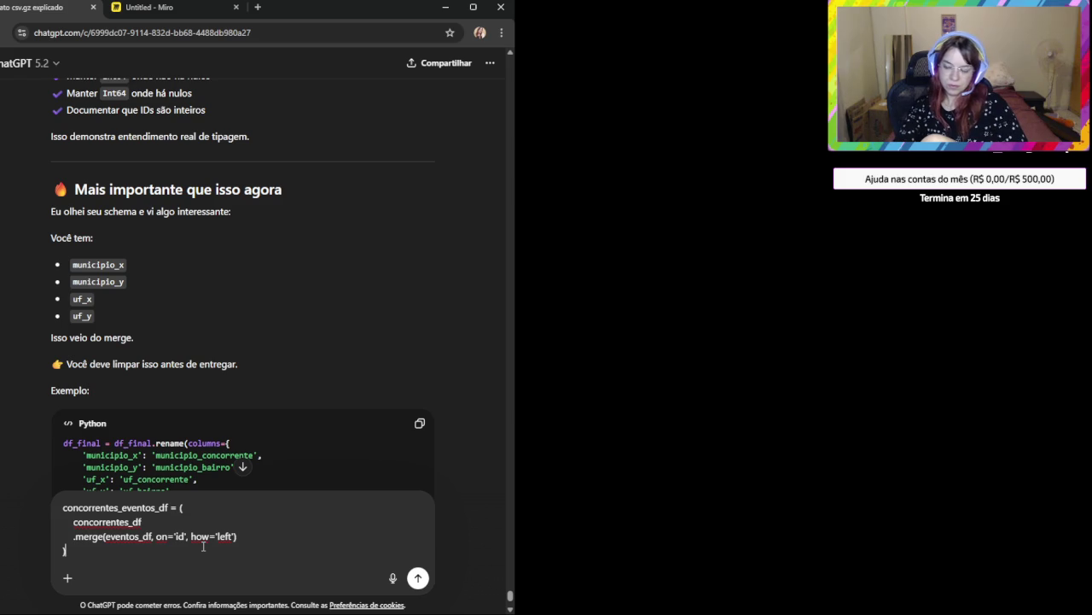
{"action": "key", "text": "shift+Return"}
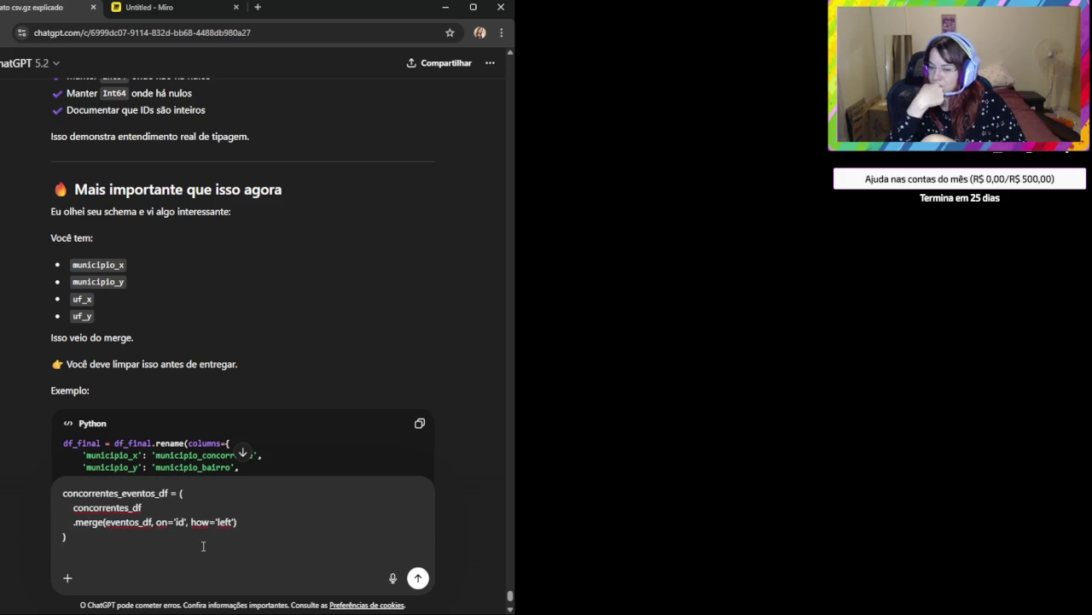
{"action": "type", "text": "Quero univ"}
{"action": "key", "text": "BackSpace"}
{"action": "type", "text": "r as duas tabelas op"}
{"action": "key", "text": "BackSpace"}
{"action": "key", "text": "BackSpace"}
{"action": "type", "text": "pelo id"}
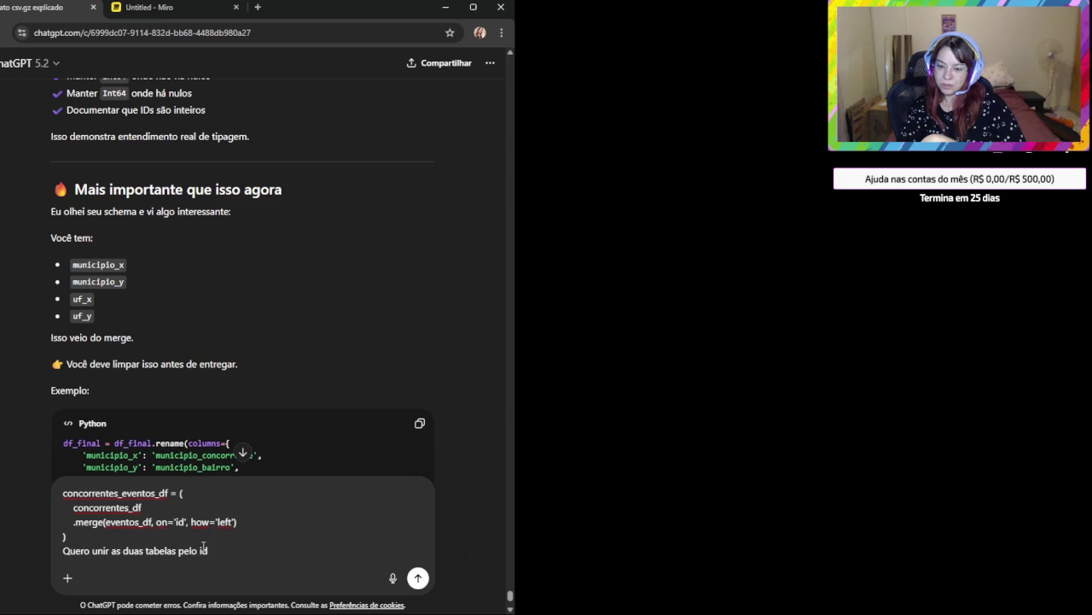
{"action": "key", "text": "BackSpace"}
{"action": "key", "text": "BackSpace"}
{"action": "key", "text": "BackSpace"}
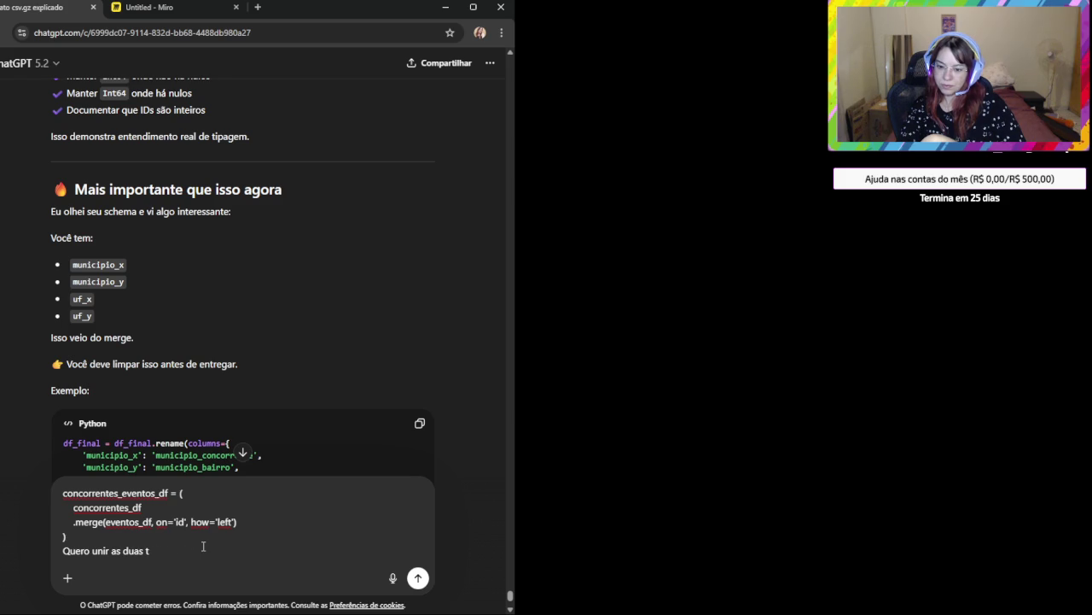
{"action": "type", "text": "aonde o i"}
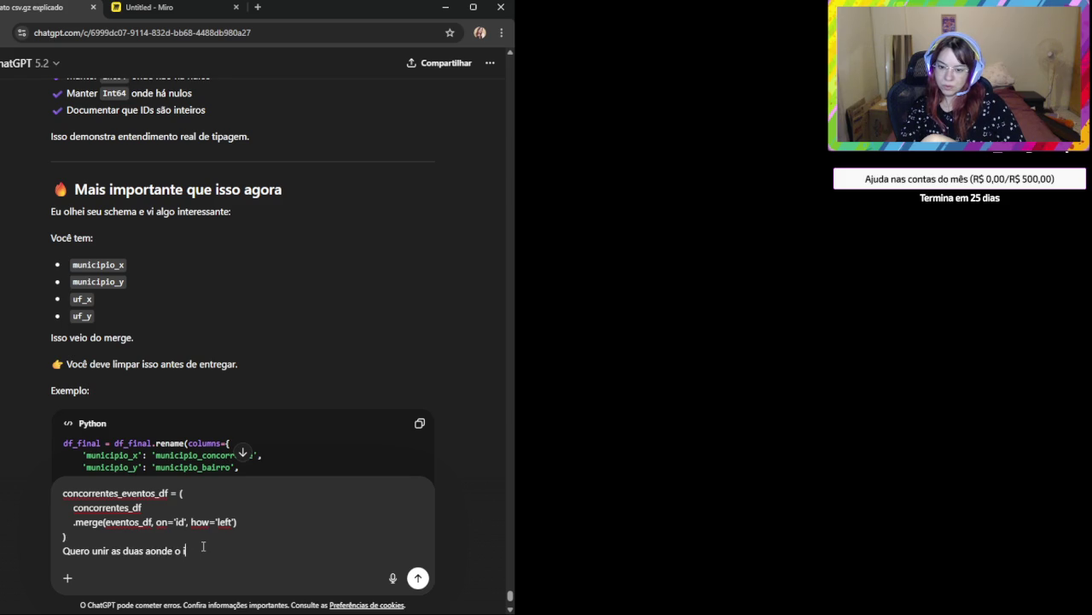
{"action": "type", "text": "d "}
{"action": "type", "text": "de concorrentes= ao id_"}
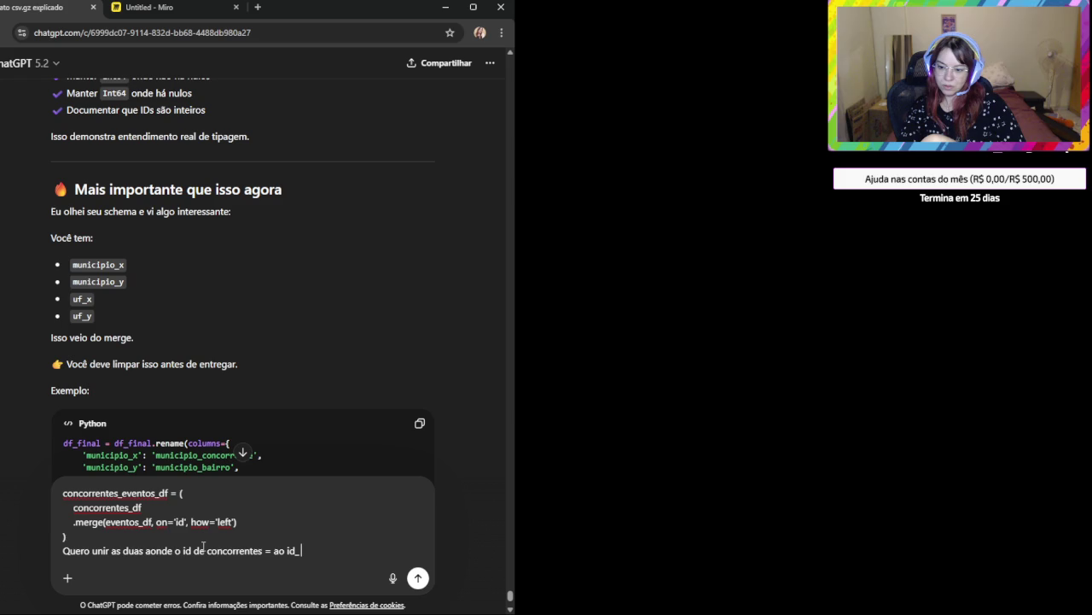
{"action": "type", "text": "coocorrentes"}
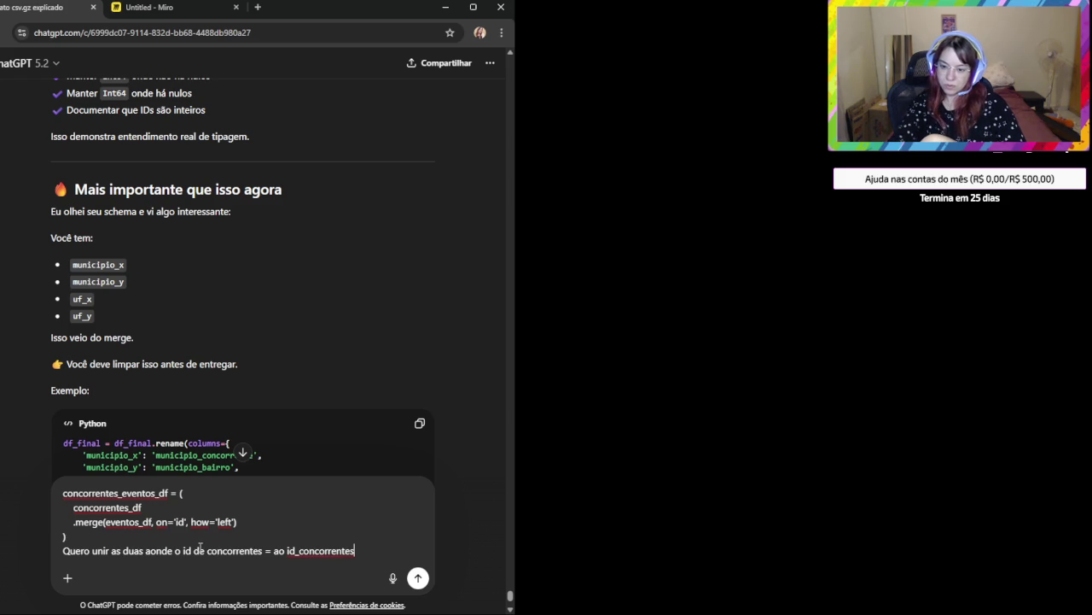
{"action": "type", "text": "da tabela"}
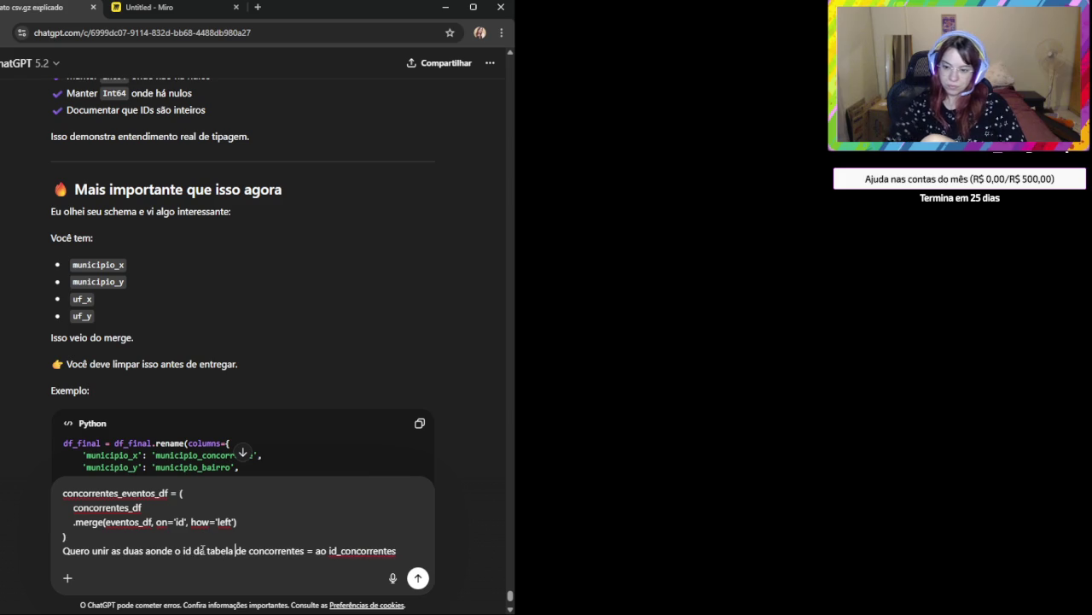
{"action": "left_click", "coordinate": [423, 552]}
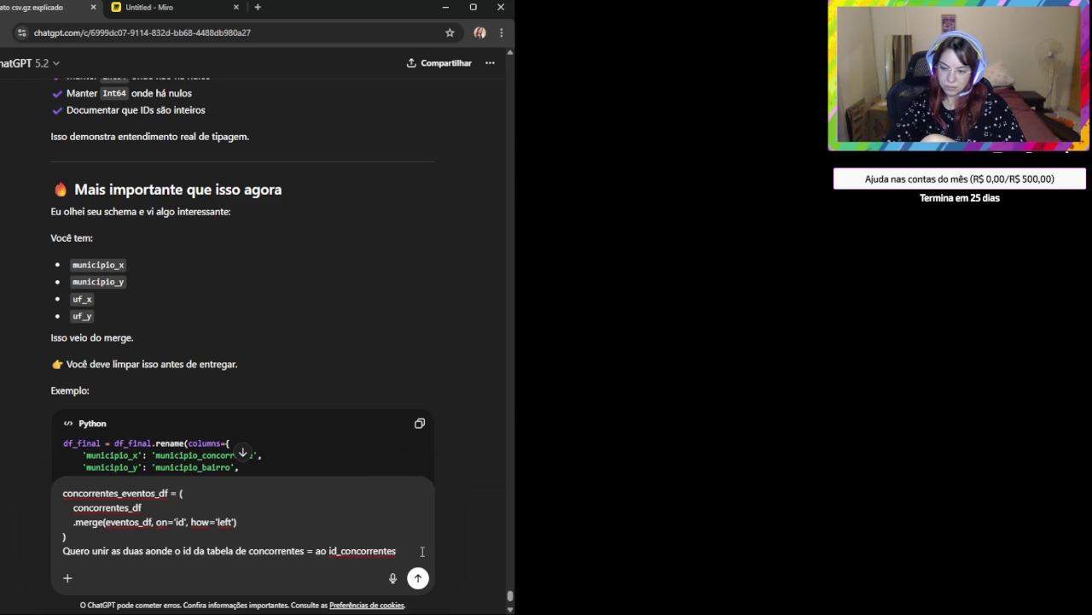
{"action": "type", "text": "(tabela"}
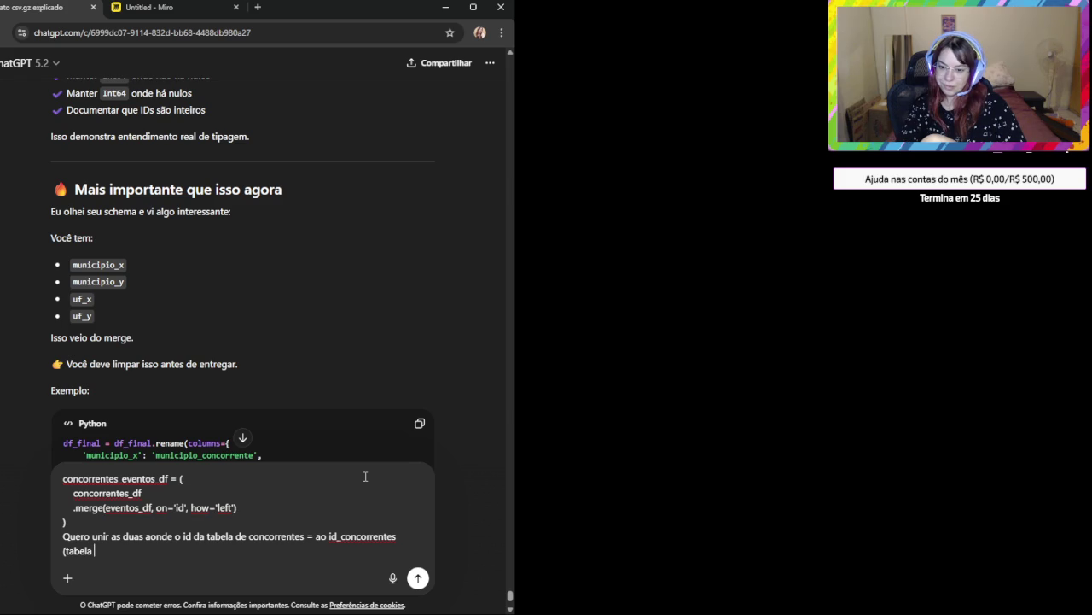
{"action": "type", "text": " eventos)"}
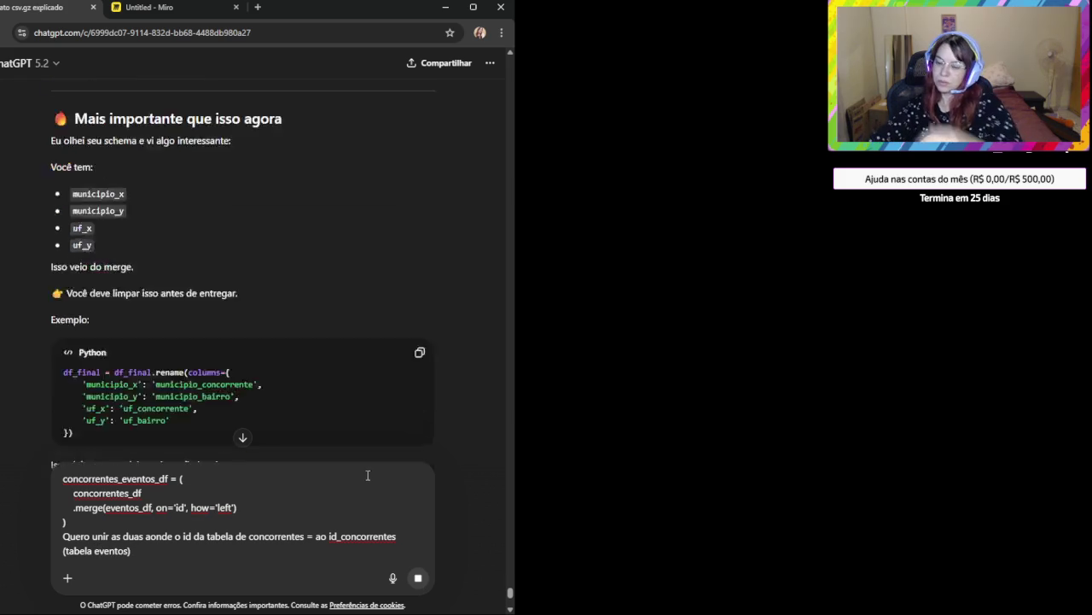
{"action": "key", "text": "Return"}
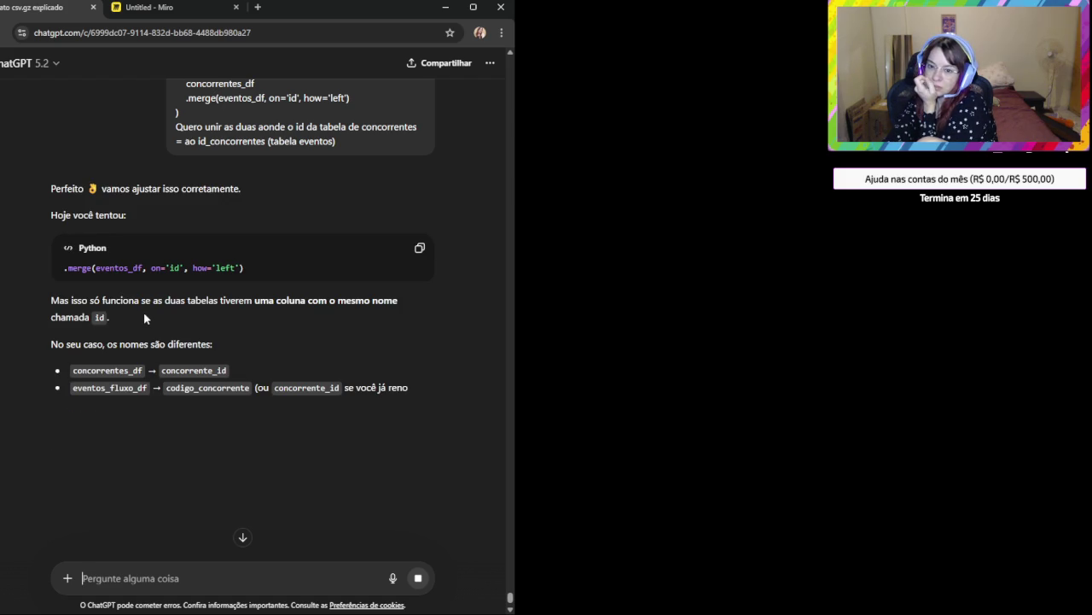
Scroll the reply down to the rename code and select codigo_concorrente in it.
{"action": "scroll", "coordinate": [198, 359], "scroll_direction": "down", "scroll_amount": 2}
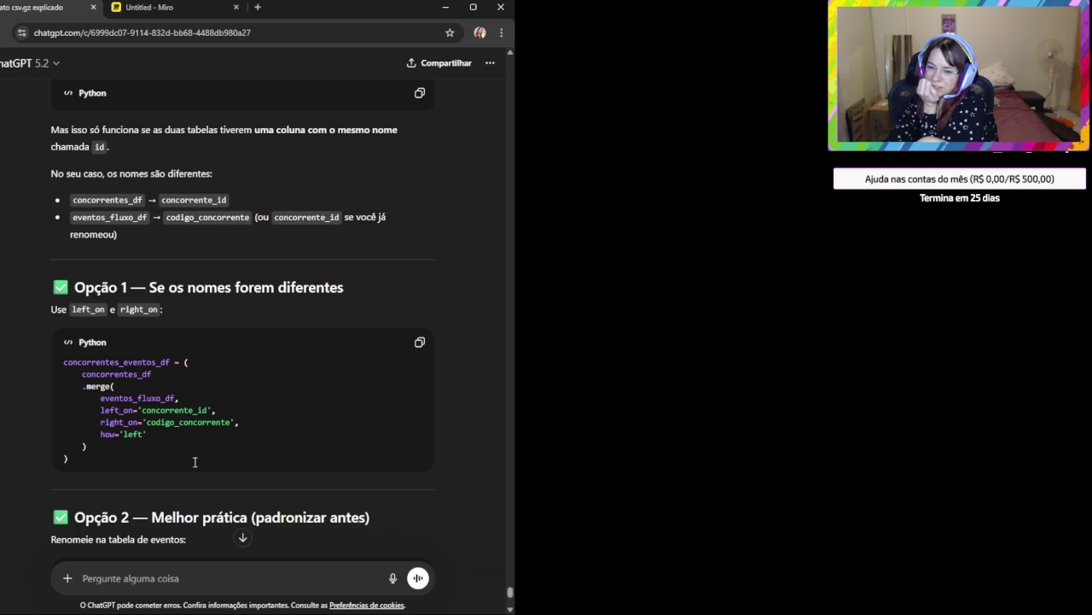
{"action": "scroll", "coordinate": [194, 462], "scroll_direction": "down", "scroll_amount": 2}
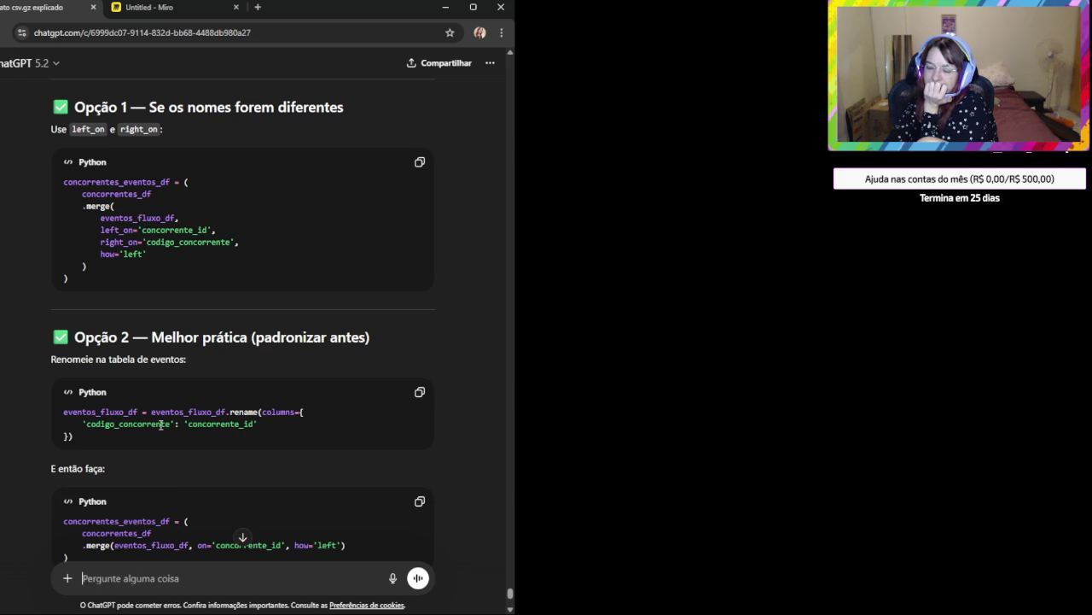
{"action": "mouse_move", "coordinate": [83, 413]}
{"action": "left_mouse_down"}
{"action": "mouse_move", "coordinate": [311, 416]}
{"action": "mouse_move", "coordinate": [260, 434]}
{"action": "left_mouse_up"}
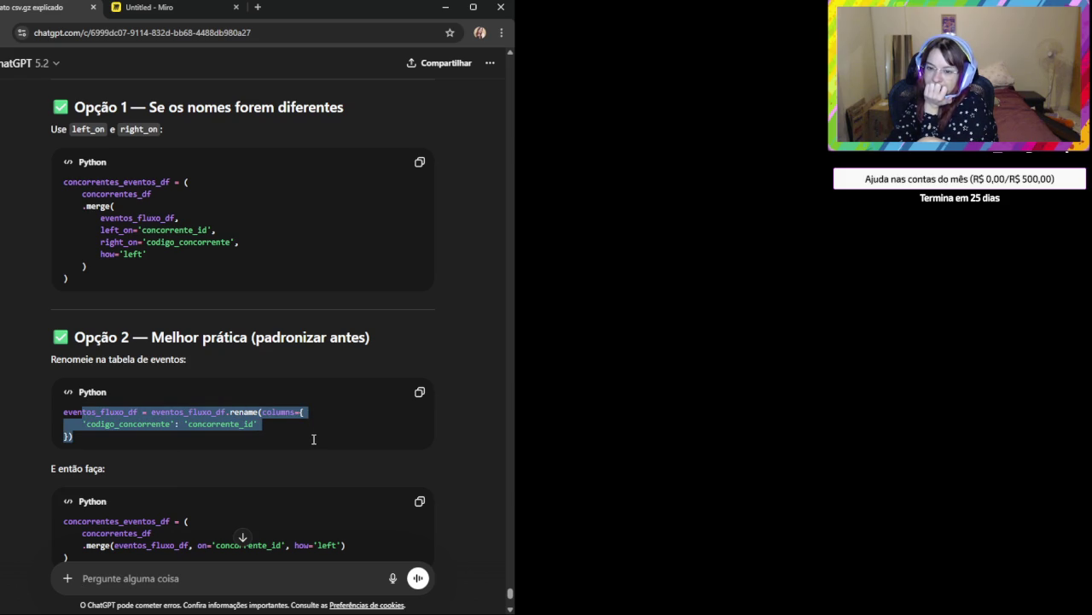
{"action": "double_click", "coordinate": [126, 424]}
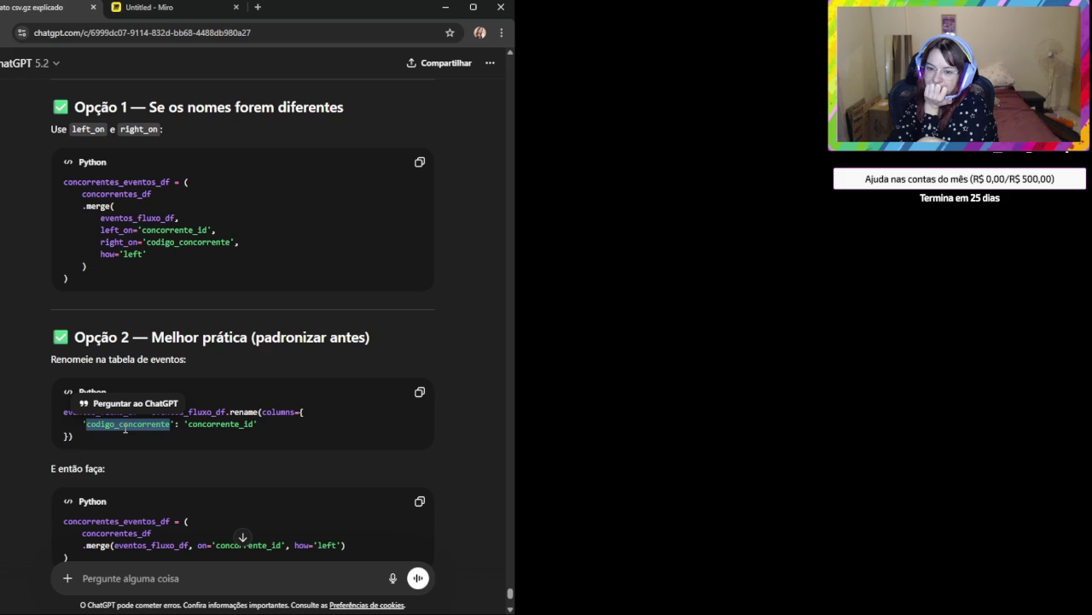
{"action": "left_click_drag", "start_coordinate": [176, 340], "coordinate": [375, 335]}
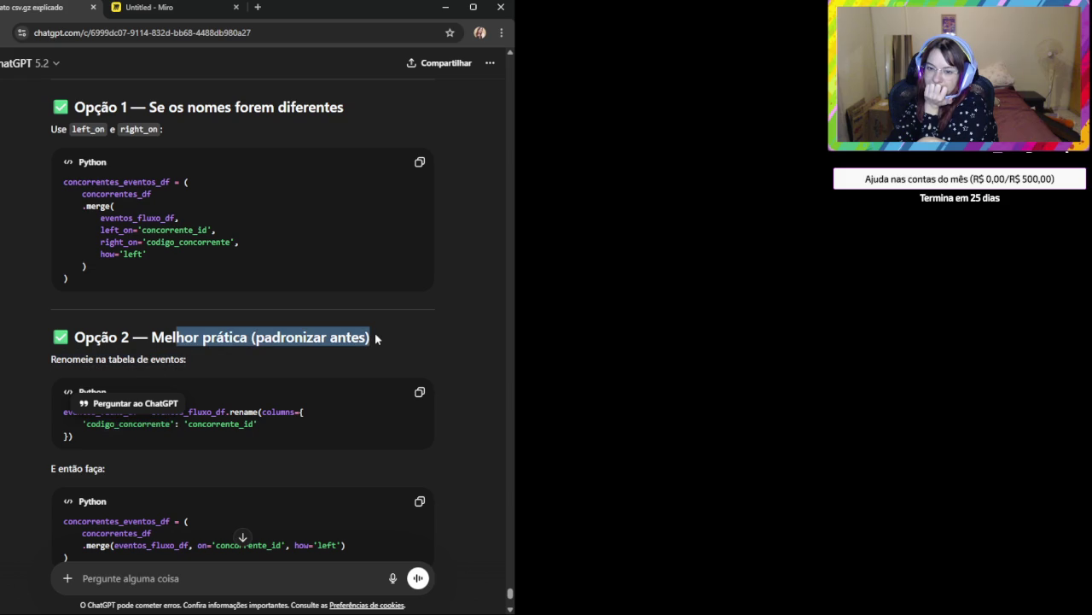
{"action": "scroll", "coordinate": [230, 344], "scroll_direction": "down", "scroll_amount": 1}
Highlight the rename of codigo_concorrente to concorrente_id and the whole renaming line in Opção 2.
{"action": "left_click", "coordinate": [231, 347]}
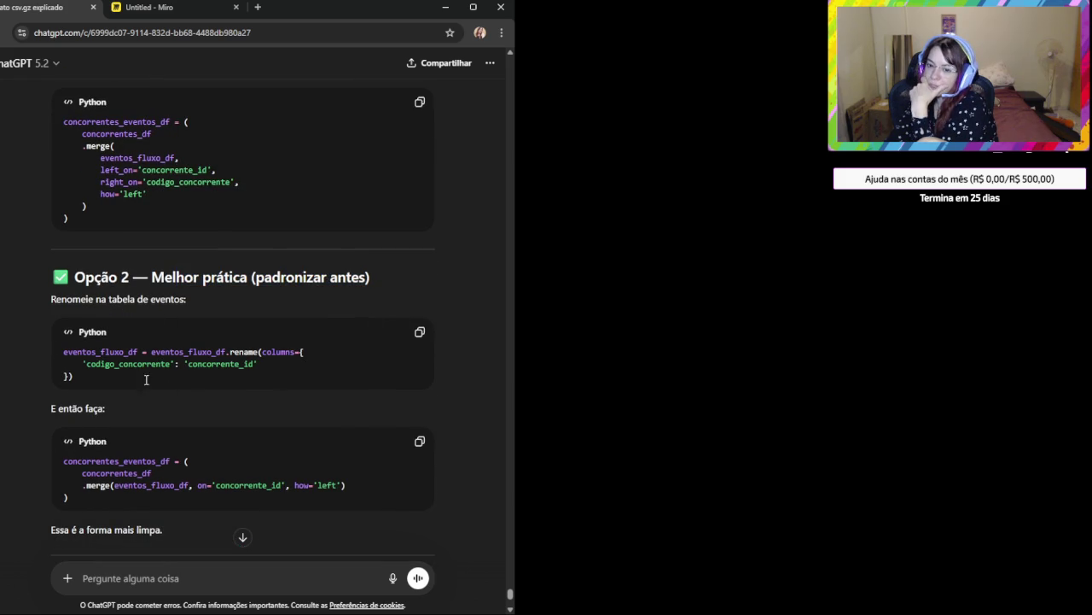
{"action": "double_click", "coordinate": [106, 367]}
{"action": "double_click", "coordinate": [220, 364]}
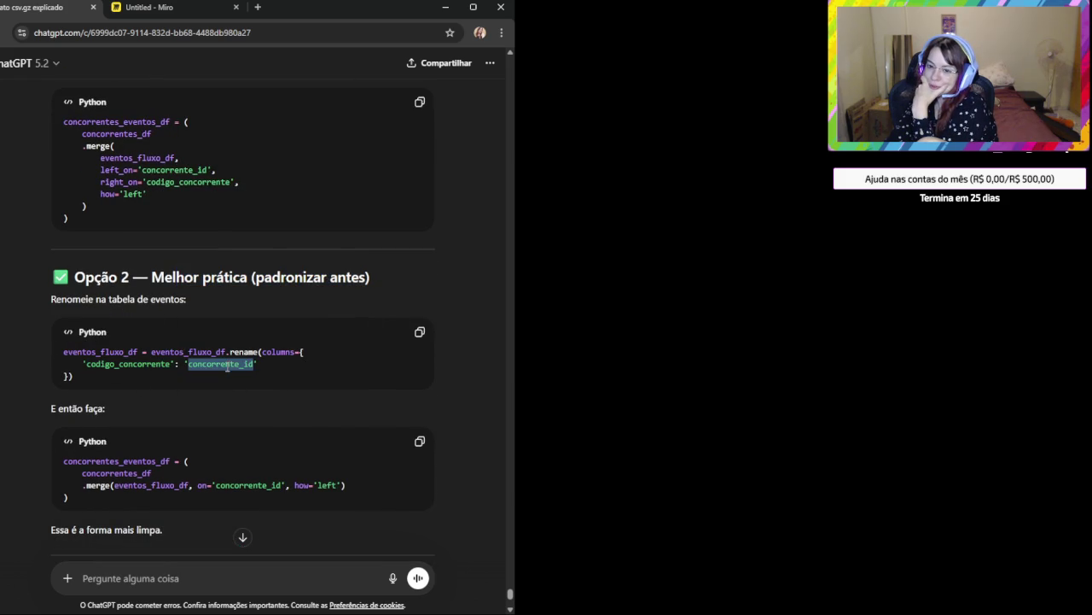
{"action": "left_click", "coordinate": [146, 382]}
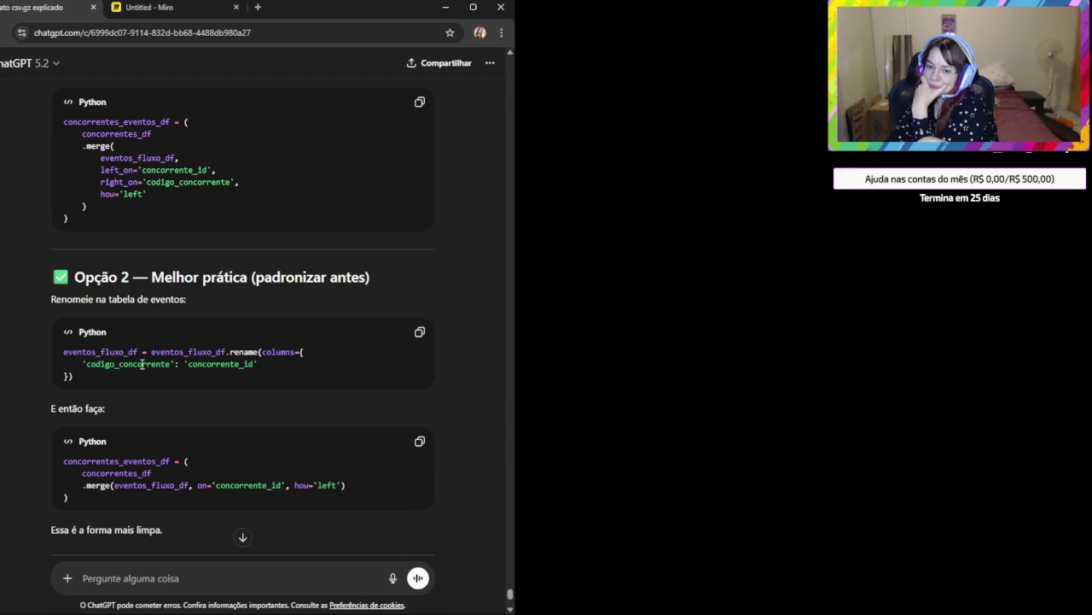
{"action": "left_click_drag", "start_coordinate": [83, 365], "coordinate": [171, 364]}
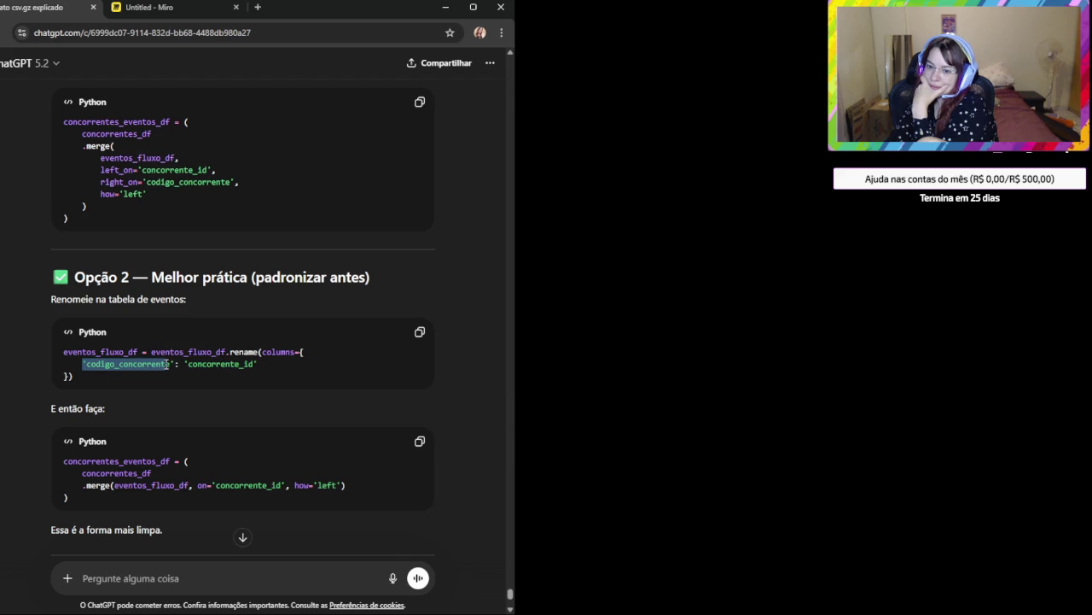
{"action": "triple_click", "coordinate": [239, 365]}
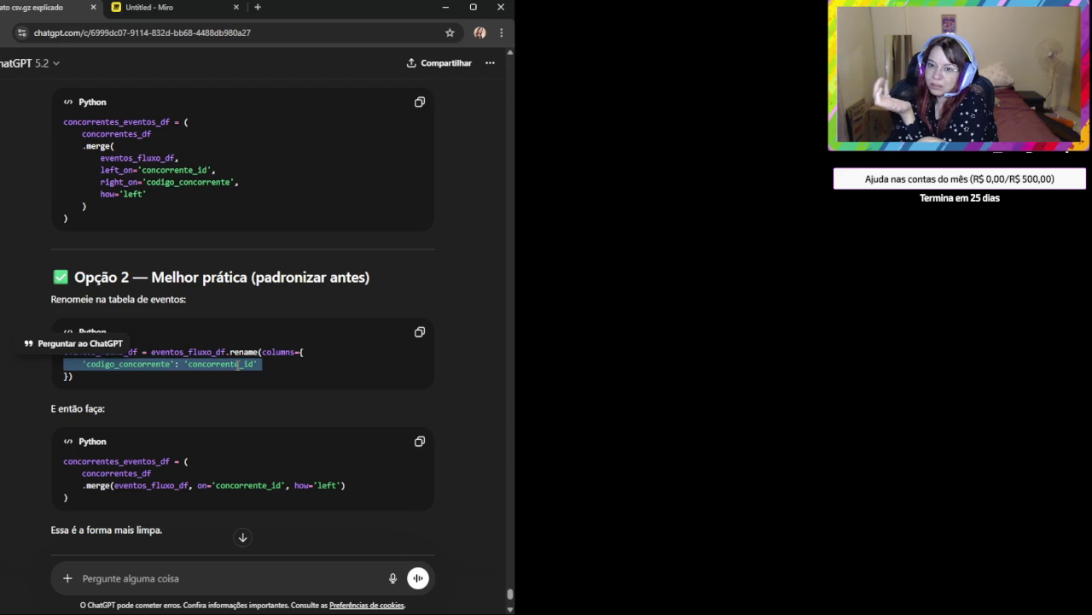
{"action": "scroll", "coordinate": [190, 269], "scroll_direction": "up", "scroll_amount": 3}
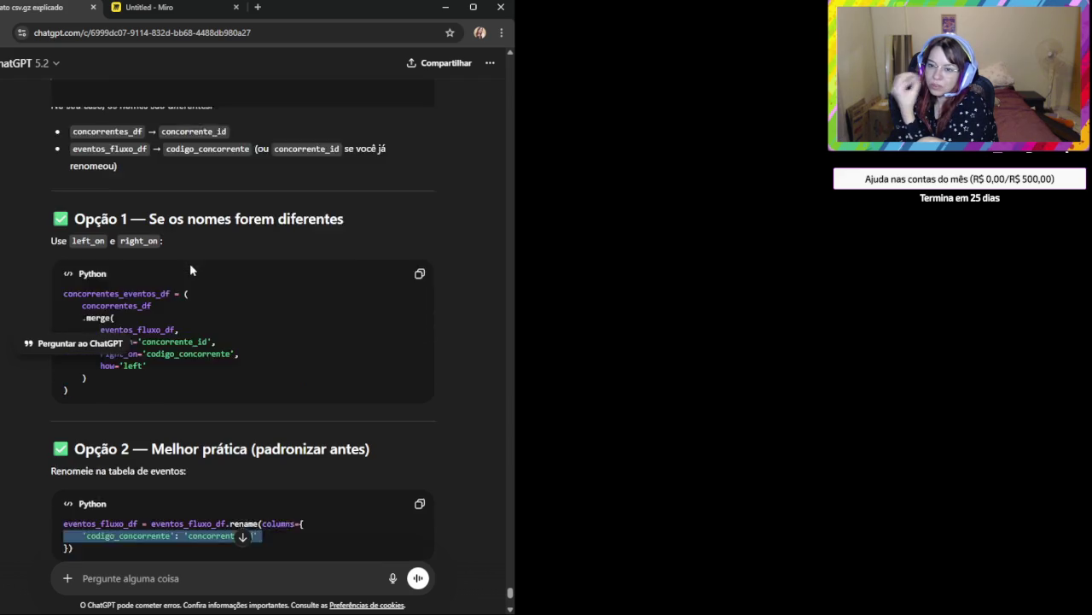
Read the rest of the answer, marking concorrente_id in the merge line, down to the Regra prática table.
{"action": "scroll", "coordinate": [189, 264], "scroll_direction": "up", "scroll_amount": 1}
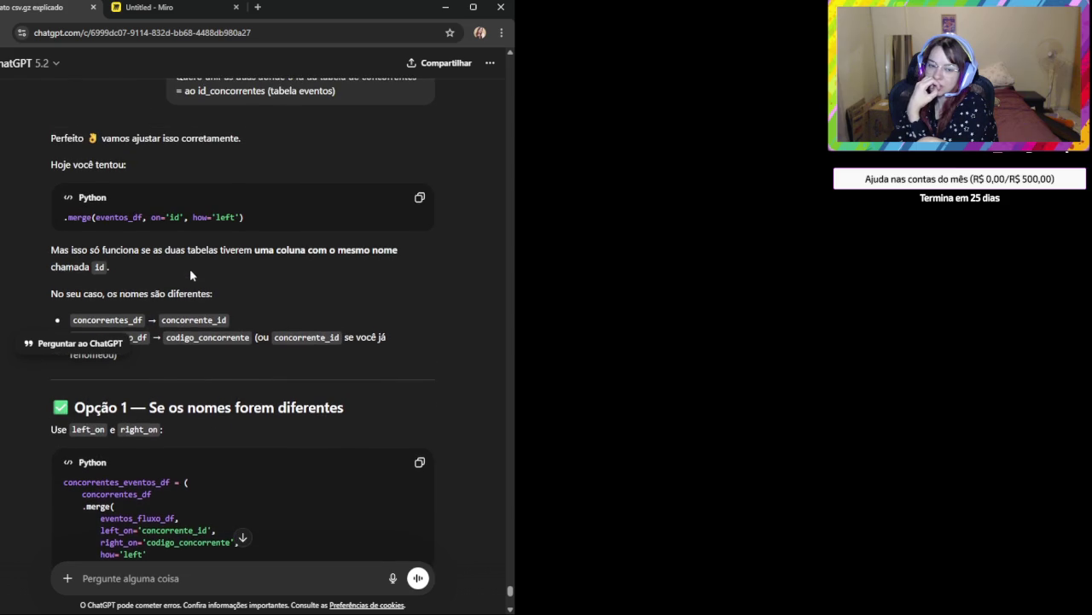
{"action": "scroll", "coordinate": [191, 281], "scroll_direction": "down", "scroll_amount": 1}
{"action": "scroll", "coordinate": [195, 314], "scroll_direction": "down", "scroll_amount": 2}
{"action": "scroll", "coordinate": [198, 318], "scroll_direction": "down", "scroll_amount": 1}
{"action": "scroll", "coordinate": [201, 322], "scroll_direction": "down", "scroll_amount": 2}
{"action": "left_click", "coordinate": [188, 290]}
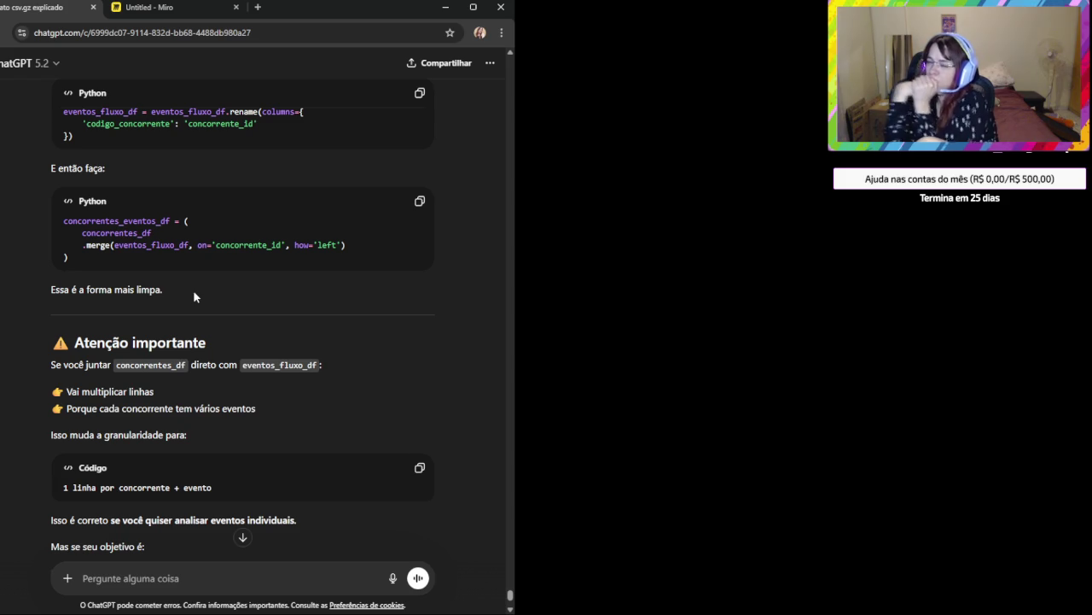
{"action": "double_click", "coordinate": [248, 246]}
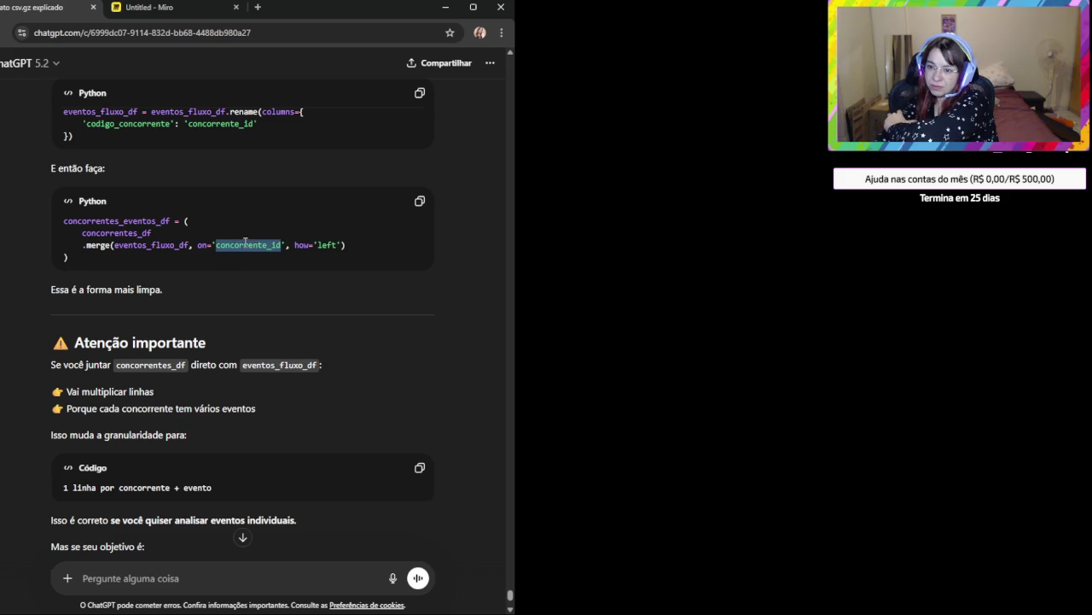
{"action": "left_click", "coordinate": [262, 282]}
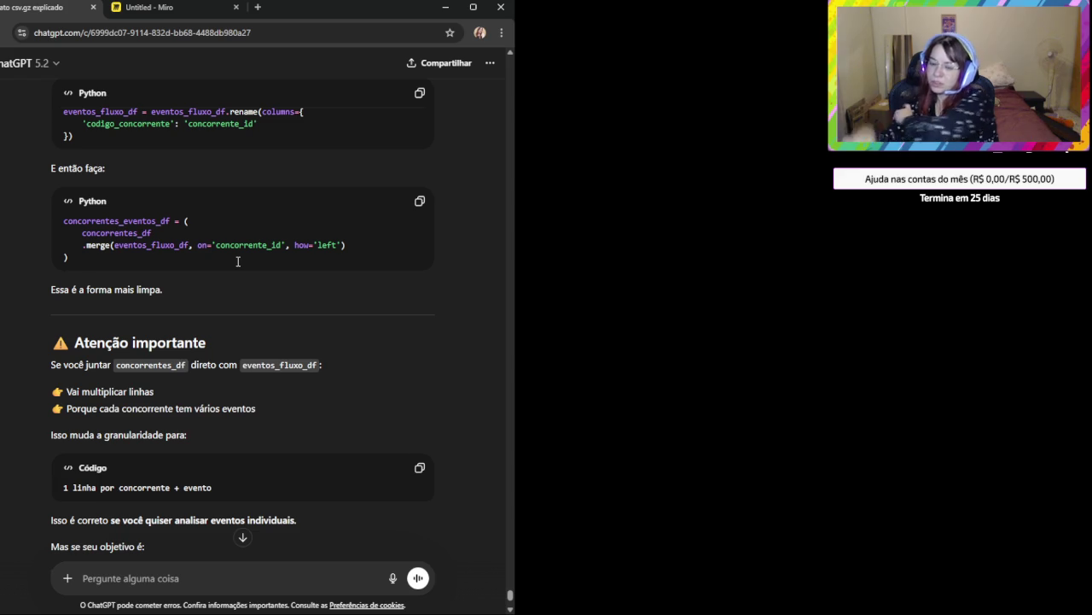
{"action": "scroll", "coordinate": [207, 273], "scroll_direction": "down", "scroll_amount": 5}
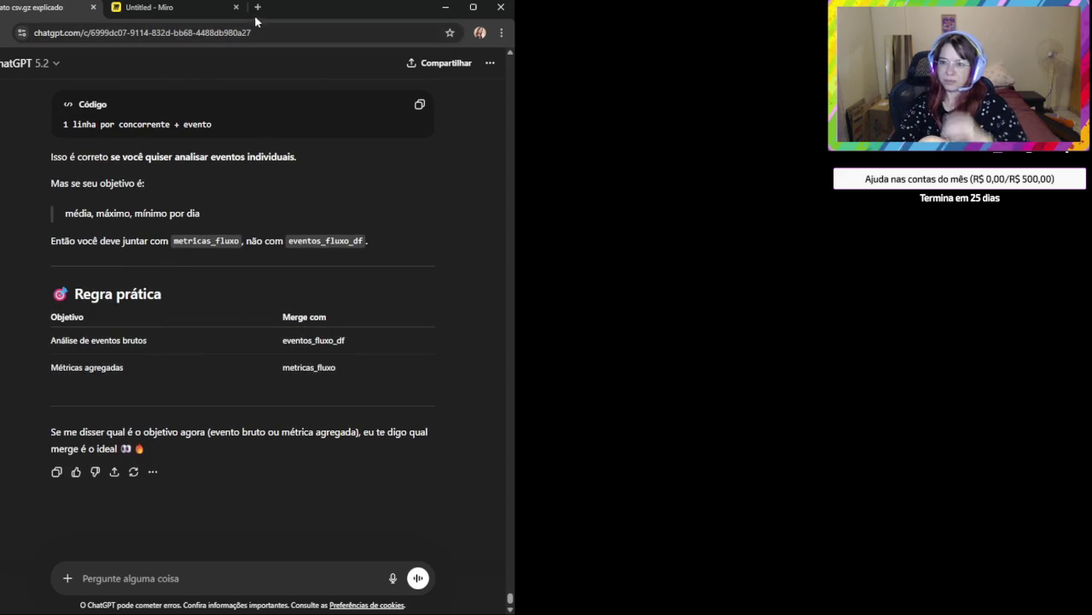
Search Google in a new tab for 'pandas merge left on right on'.
{"action": "left_click", "coordinate": [257, 7]}
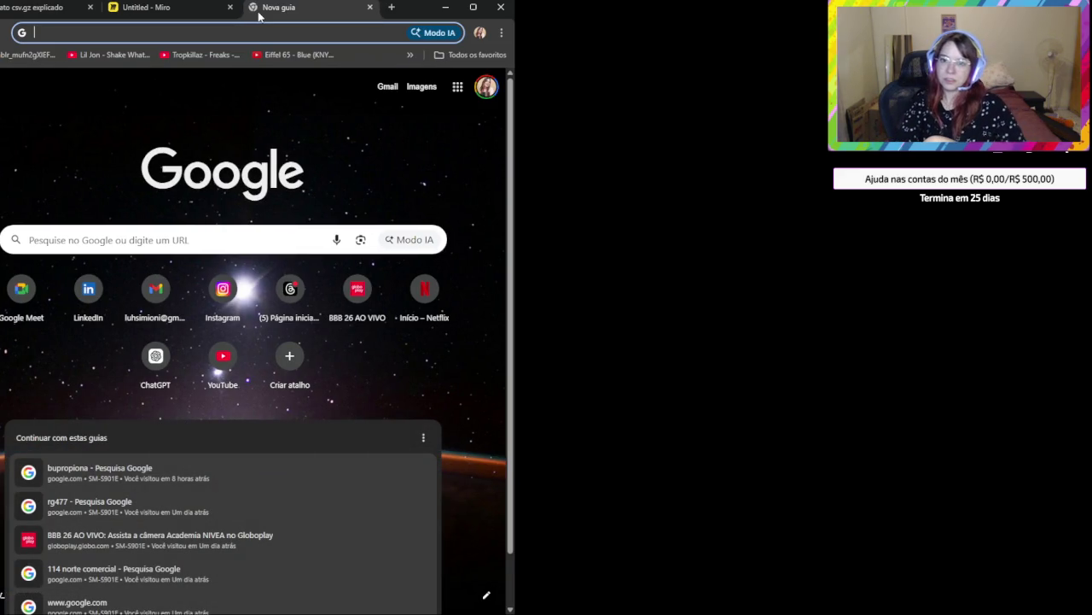
{"action": "type", "text": "pandas"}
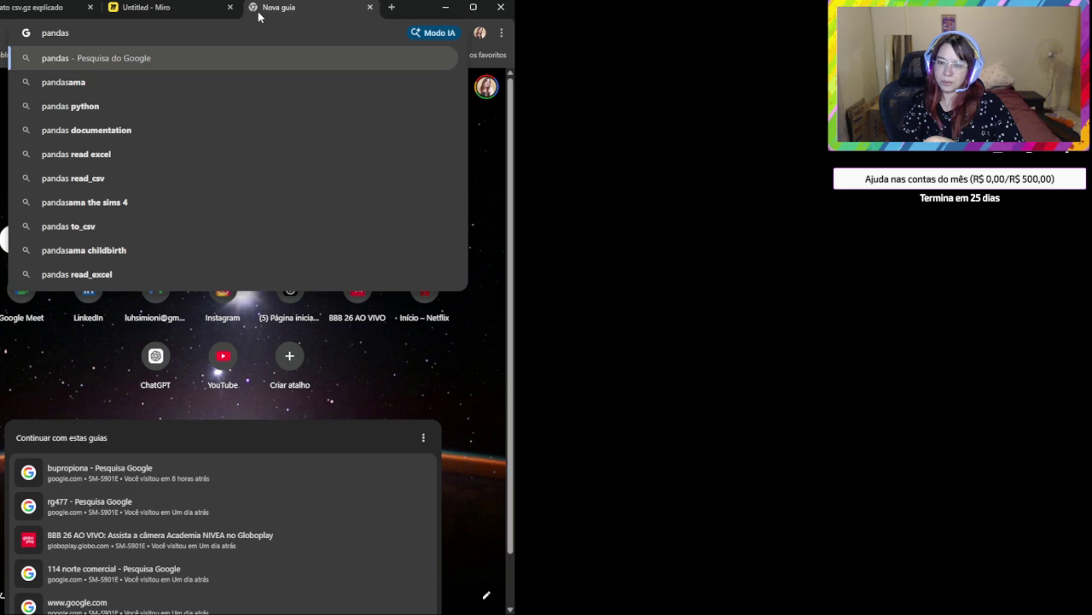
{"action": "type", "text": " mer"}
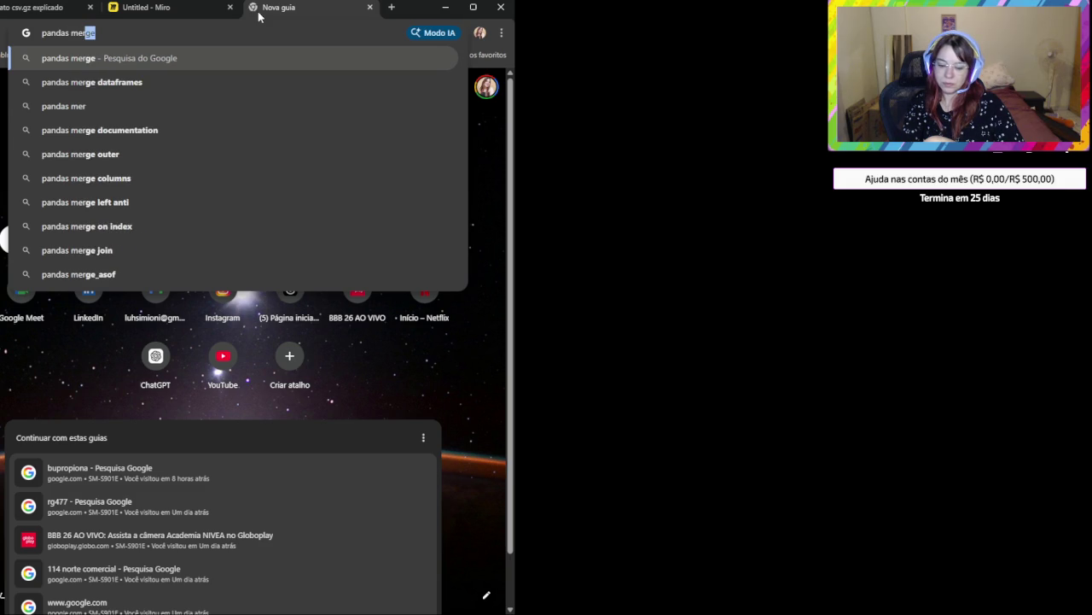
{"action": "type", "text": "ge le"}
{"action": "key", "text": "BackSpace"}
{"action": "key", "text": "BackSpace"}
{"action": "key", "text": "BackSpace"}
{"action": "type", "text": "lef"}
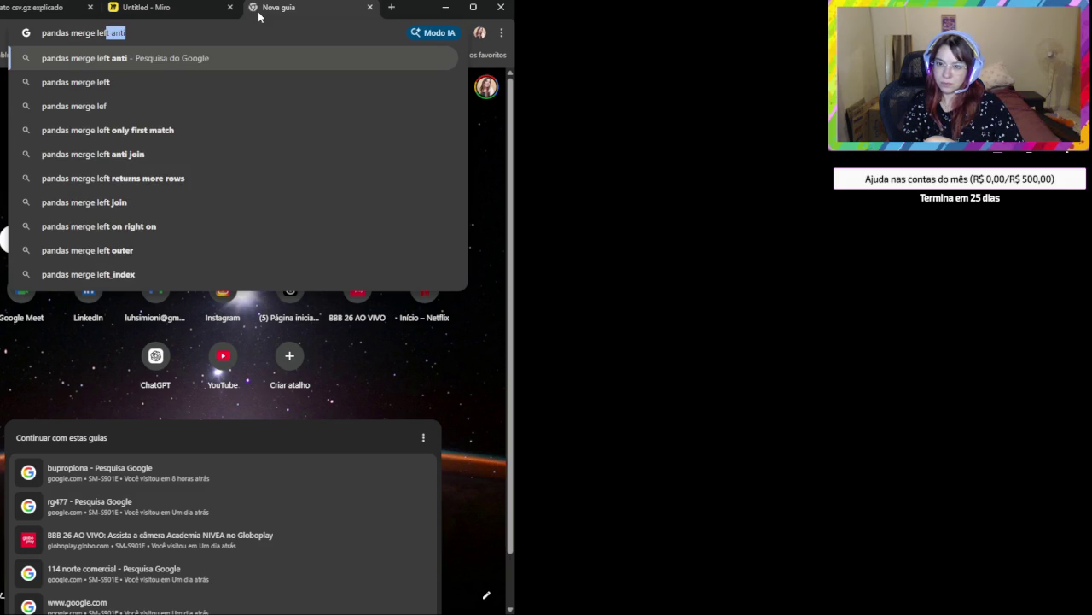
{"action": "type", "text": "t"}
{"action": "key", "text": "BackSpace"}
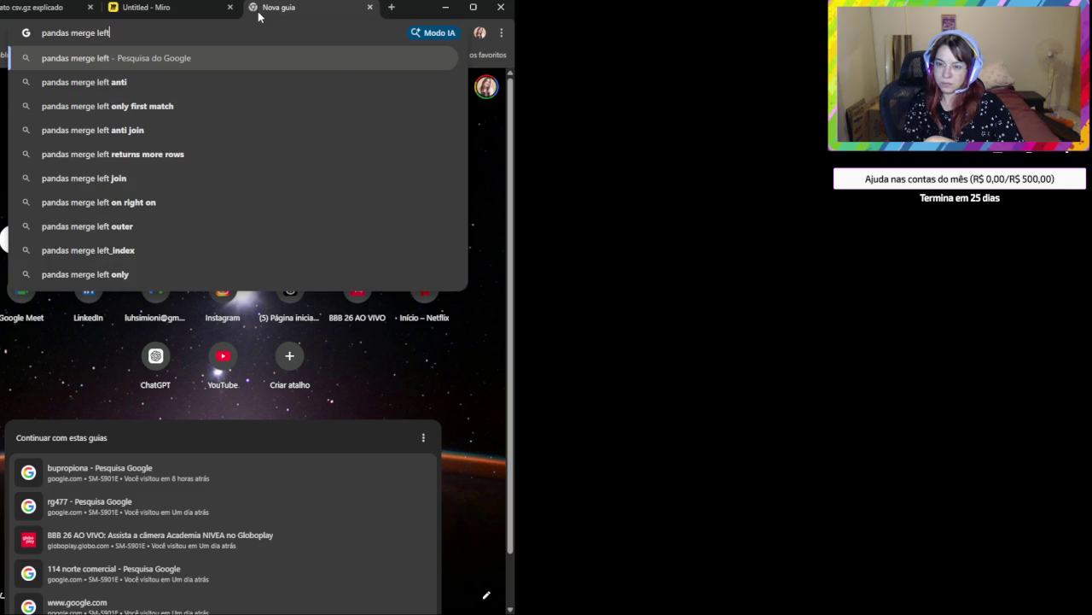
{"action": "type", "text": "o"}
{"action": "key", "text": "Down"}
{"action": "key", "text": "Return"}
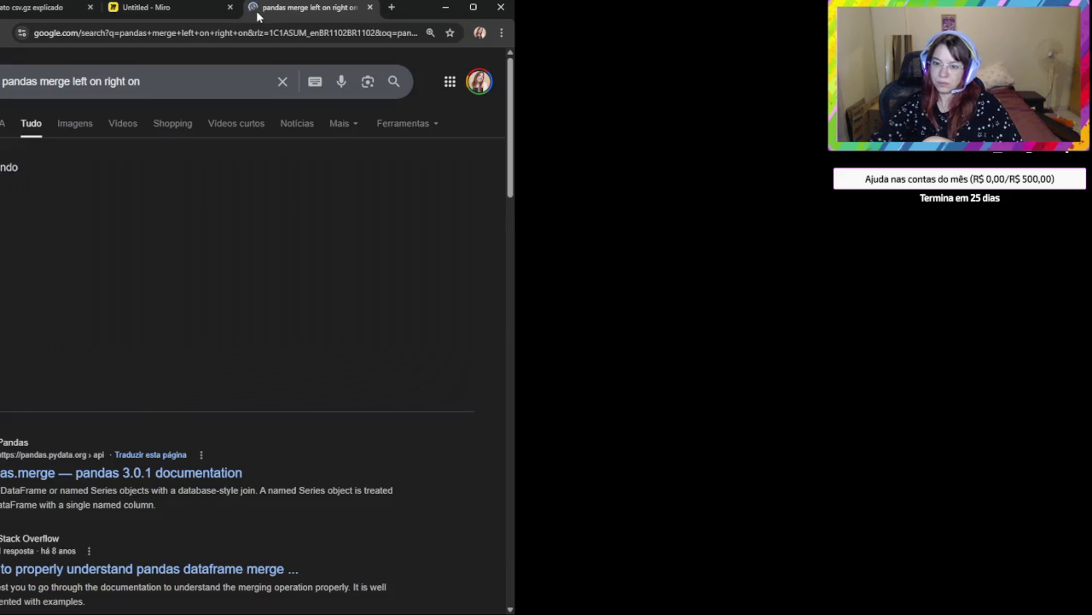
{"action": "scroll", "coordinate": [141, 407], "scroll_direction": "down", "scroll_amount": 1}
{"action": "scroll", "coordinate": [141, 407], "scroll_direction": "down", "scroll_amount": 1}
Open the pandas.merge documentation and scroll down through its parameters to the Examples.
{"action": "left_click", "coordinate": [149, 354]}
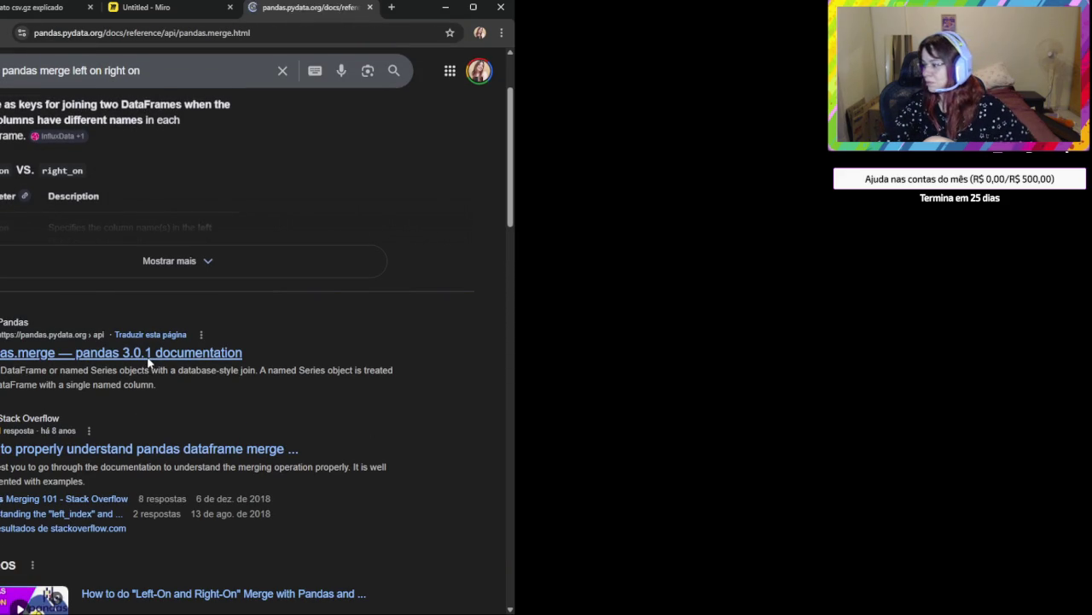
{"action": "scroll", "coordinate": [205, 332], "scroll_direction": "down", "scroll_amount": 1}
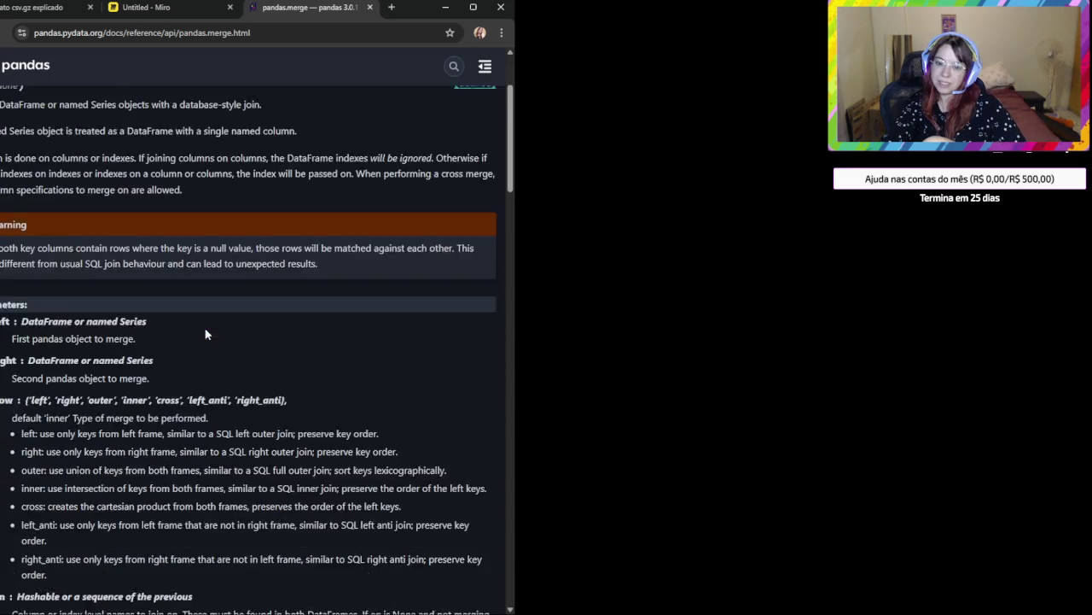
{"action": "scroll", "coordinate": [205, 332], "scroll_direction": "down", "scroll_amount": 1}
{"action": "scroll", "coordinate": [197, 320], "scroll_direction": "down", "scroll_amount": 1}
{"action": "scroll", "coordinate": [194, 317], "scroll_direction": "down", "scroll_amount": 2}
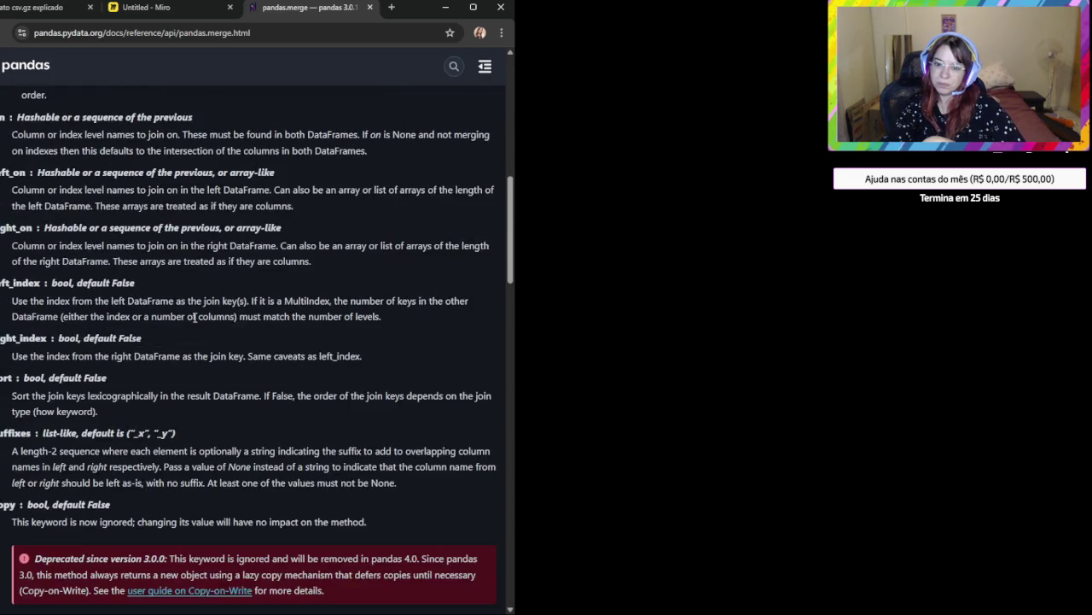
{"action": "scroll", "coordinate": [194, 317], "scroll_direction": "down", "scroll_amount": 1}
{"action": "scroll", "coordinate": [194, 316], "scroll_direction": "down", "scroll_amount": 2}
{"action": "scroll", "coordinate": [195, 316], "scroll_direction": "down", "scroll_amount": 1}
{"action": "scroll", "coordinate": [194, 317], "scroll_direction": "down", "scroll_amount": 1}
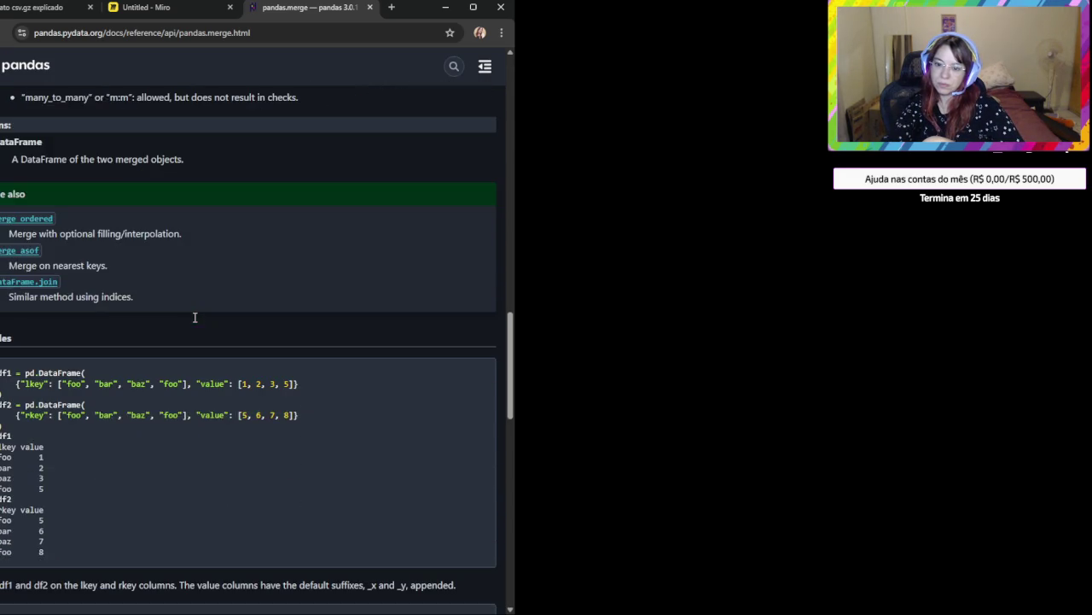
{"action": "scroll", "coordinate": [193, 317], "scroll_direction": "down", "scroll_amount": 1}
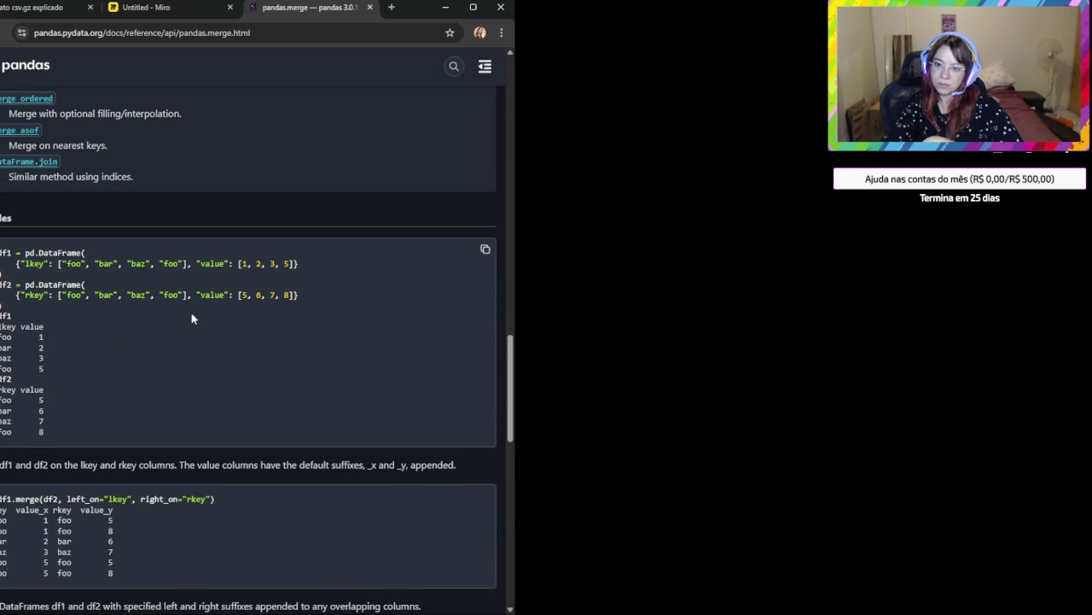
{"action": "scroll", "coordinate": [192, 318], "scroll_direction": "down", "scroll_amount": 3}
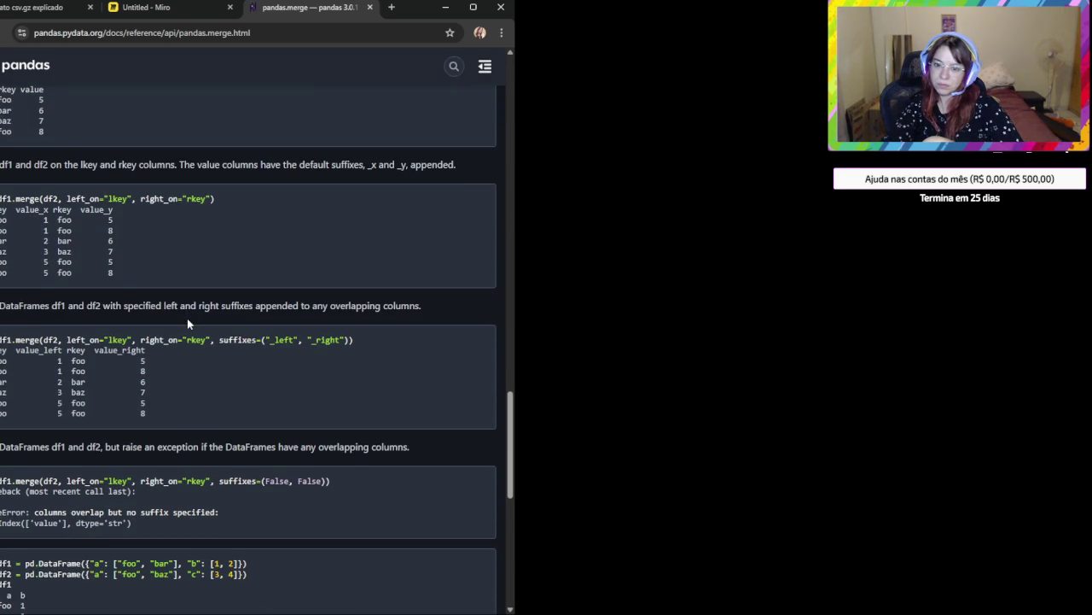
Highlight left_on, right_on and the cross merge example in the documentation.
{"action": "double_click", "coordinate": [96, 198]}
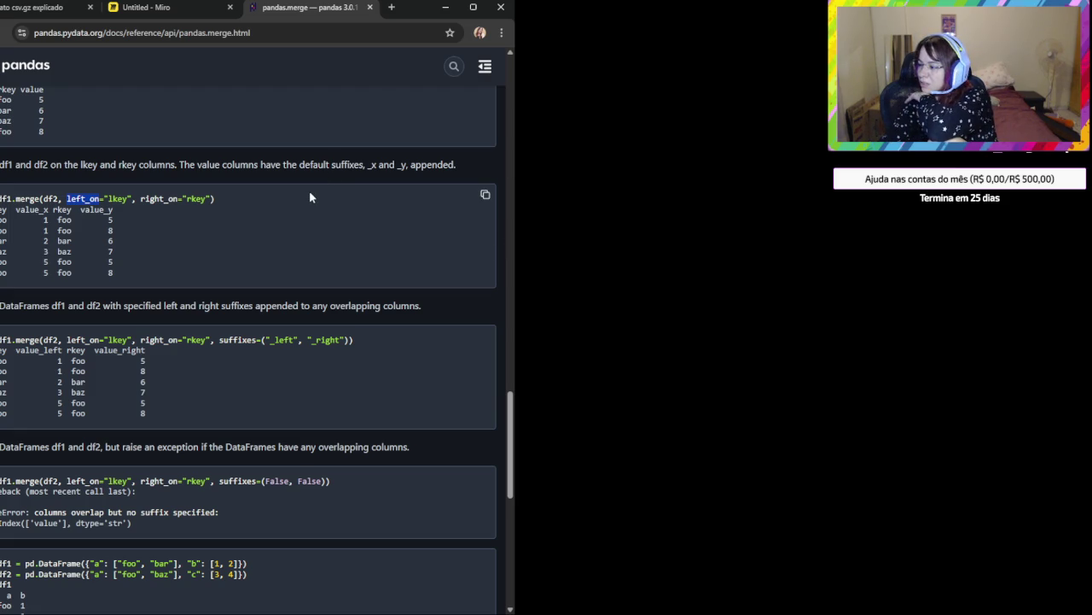
{"action": "scroll", "coordinate": [188, 371], "scroll_direction": "down", "scroll_amount": 2}
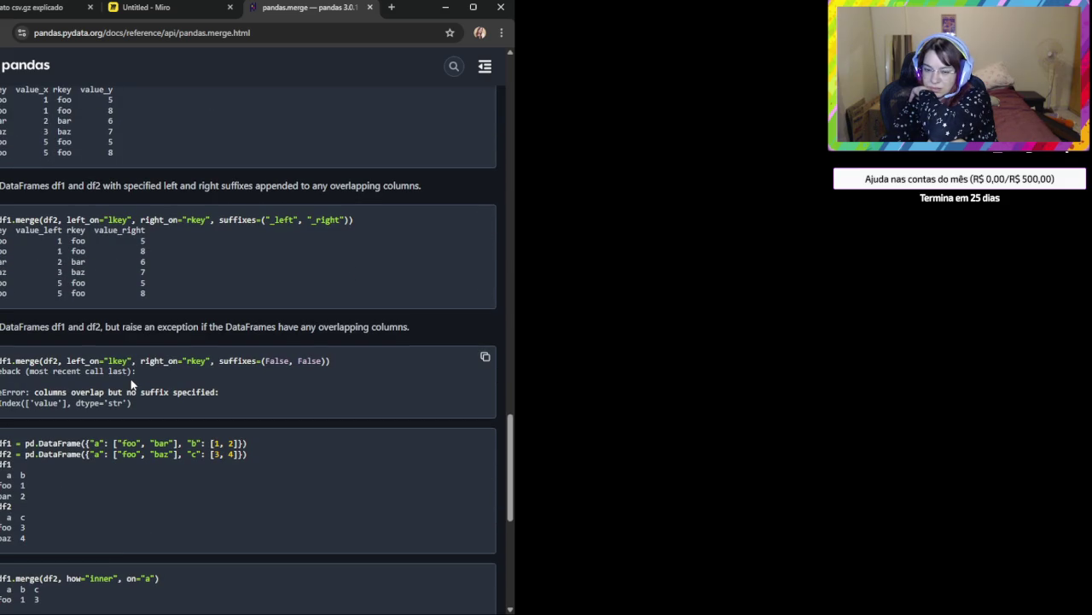
{"action": "double_click", "coordinate": [85, 360]}
{"action": "double_click", "coordinate": [152, 360]}
{"action": "scroll", "coordinate": [153, 359], "scroll_direction": "down", "scroll_amount": 3}
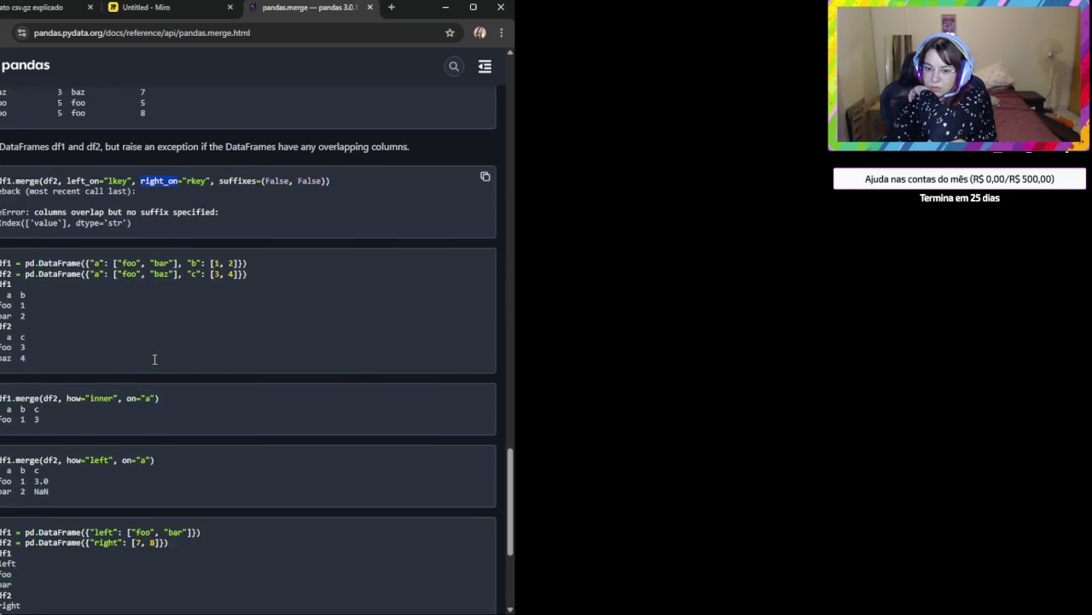
{"action": "scroll", "coordinate": [153, 357], "scroll_direction": "down", "scroll_amount": 2}
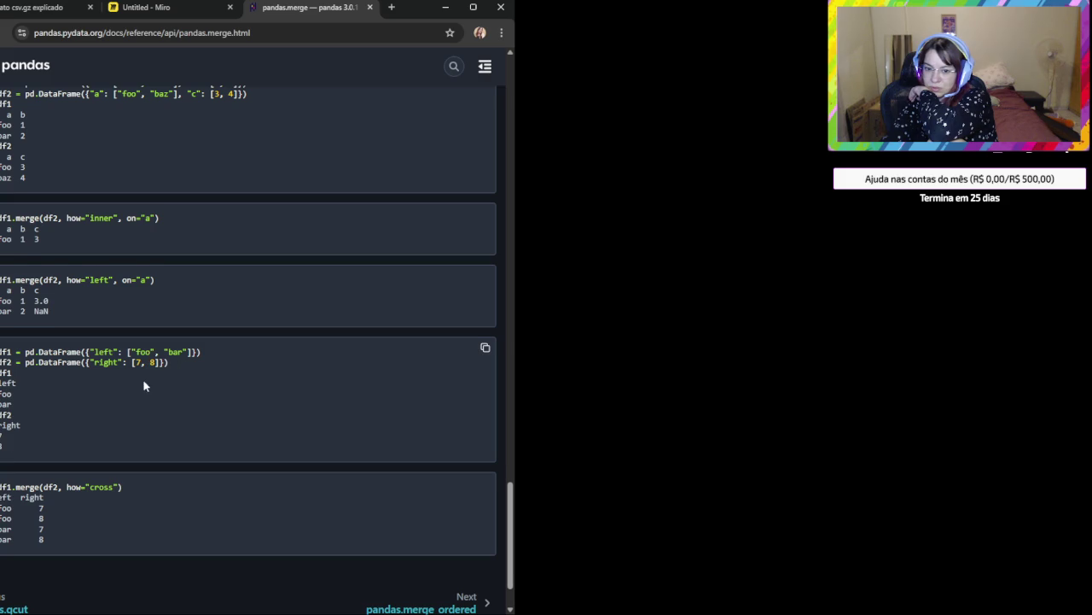
{"action": "scroll", "coordinate": [140, 389], "scroll_direction": "down", "scroll_amount": 1}
{"action": "double_click", "coordinate": [94, 414]}
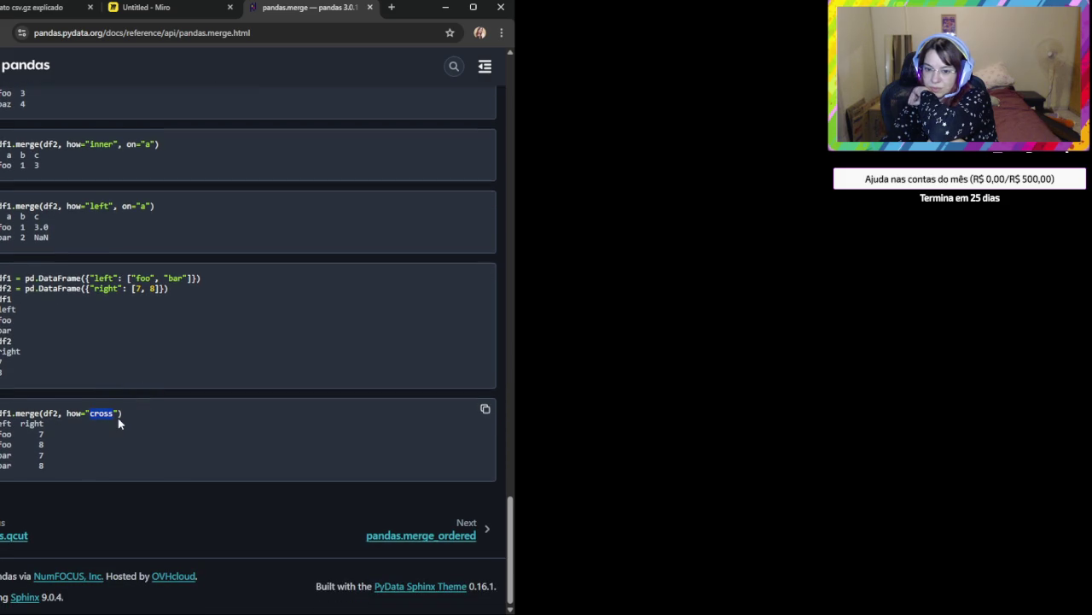
{"action": "triple_click", "coordinate": [51, 475]}
Go back to the search results and open the Stack Overflow question on pandas merge.
{"action": "scroll", "coordinate": [52, 476], "scroll_direction": "up", "scroll_amount": 3}
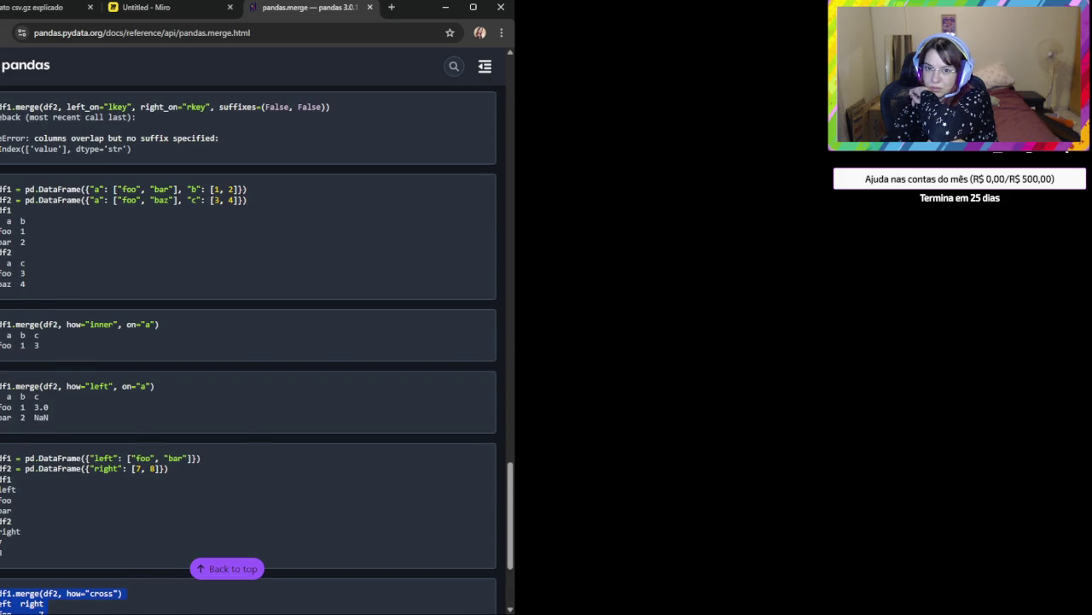
{"action": "key", "text": "alt+Left"}
{"action": "scroll", "coordinate": [141, 337], "scroll_direction": "down", "scroll_amount": 2}
{"action": "left_click", "coordinate": [141, 337]}
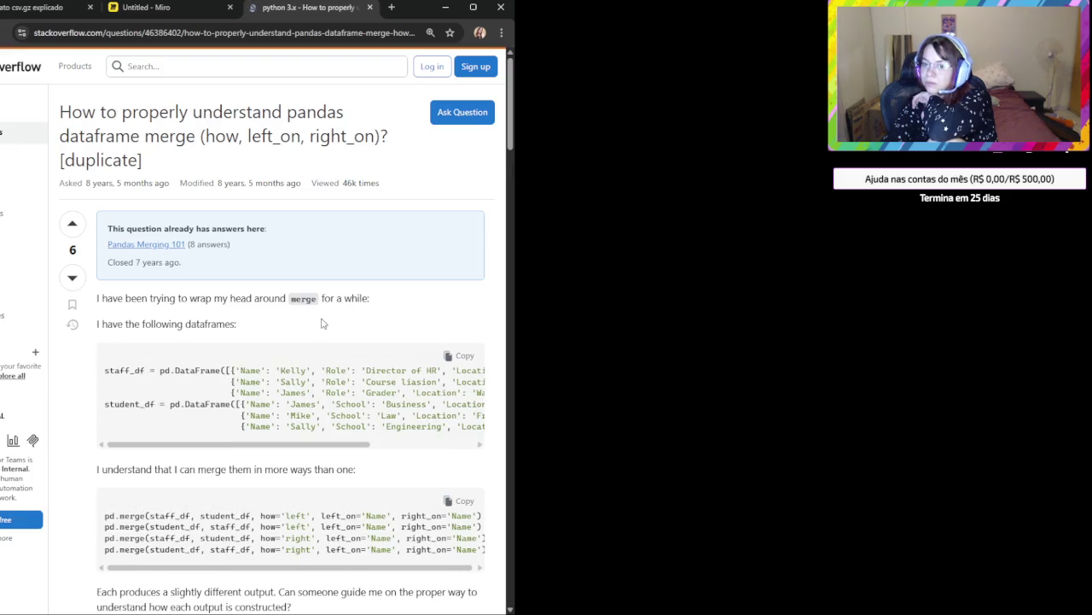
Dismiss the cookie banner and look over the question's merge examples.
{"action": "left_click", "coordinate": [189, 401]}
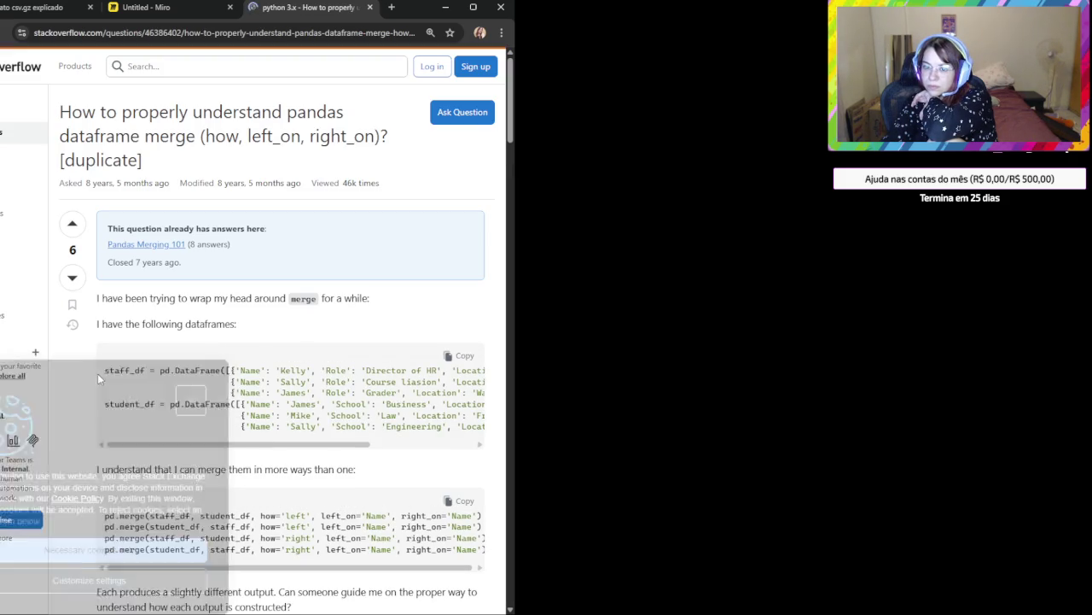
{"action": "scroll", "coordinate": [149, 448], "scroll_direction": "down", "scroll_amount": 1}
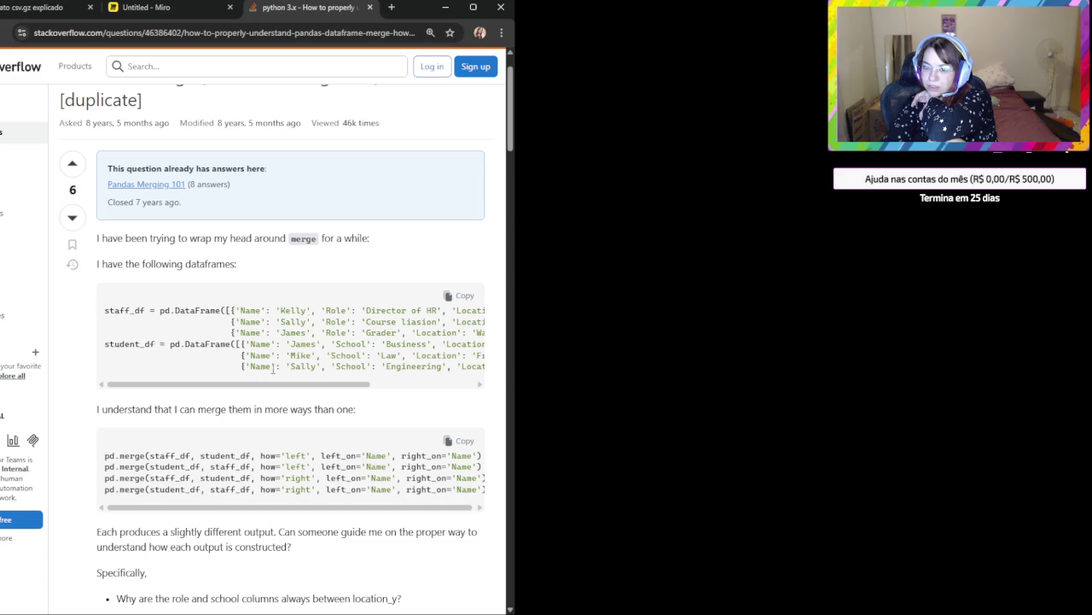
{"action": "double_click", "coordinate": [277, 366]}
{"action": "scroll", "coordinate": [294, 408], "scroll_direction": "down", "scroll_amount": 2}
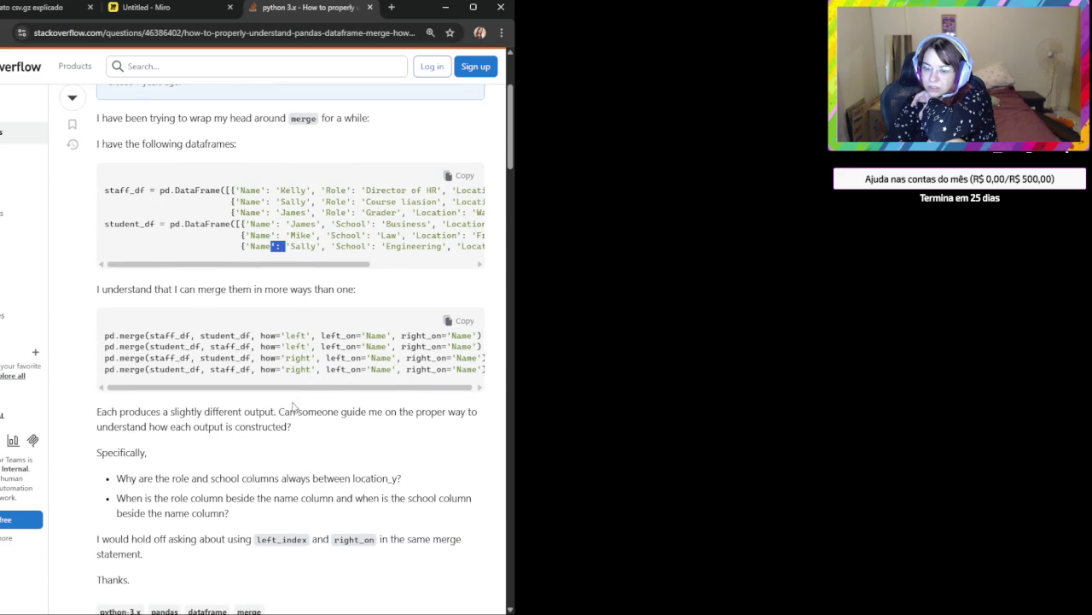
{"action": "left_click_drag", "start_coordinate": [314, 389], "coordinate": [264, 411]}
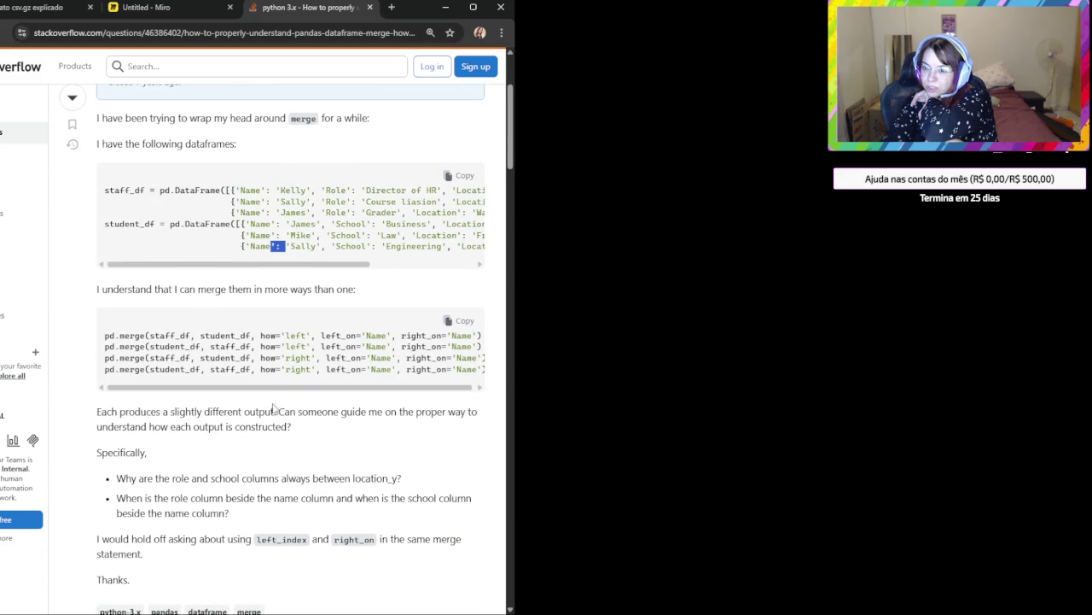
{"action": "left_click_drag", "start_coordinate": [331, 389], "coordinate": [411, 387]}
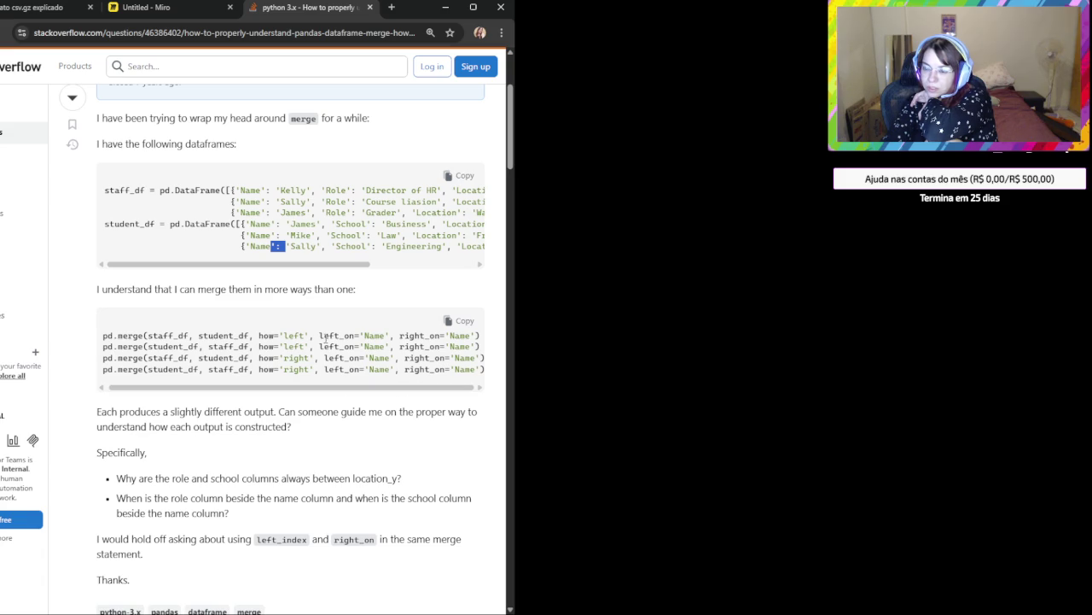
Highlight left and right_on in the first pd.merge line, then return to ChatGPT.
{"action": "double_click", "coordinate": [294, 335]}
{"action": "double_click", "coordinate": [408, 336]}
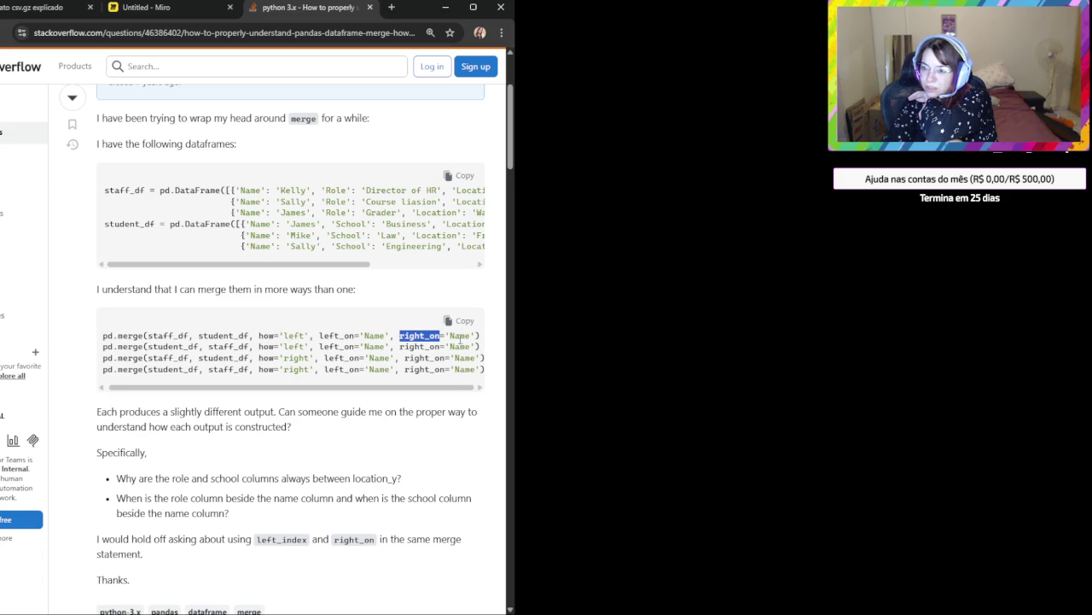
{"action": "left_click_drag", "start_coordinate": [483, 336], "coordinate": [102, 335]}
{"action": "scroll", "coordinate": [245, 430], "scroll_direction": "down", "scroll_amount": 3}
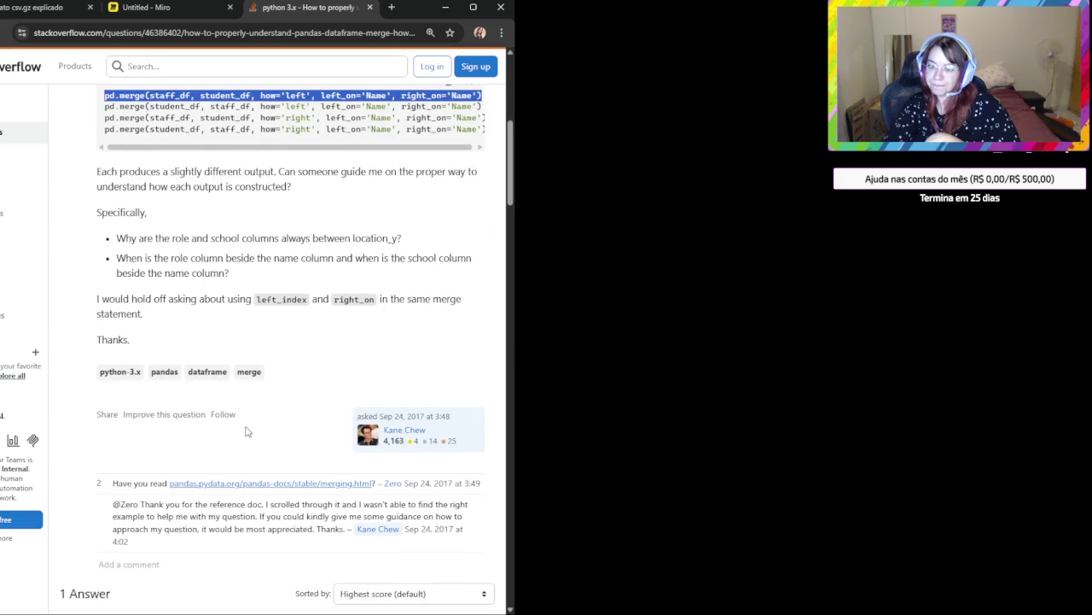
{"action": "scroll", "coordinate": [246, 431], "scroll_direction": "up", "scroll_amount": 3}
{"action": "left_click", "coordinate": [64, 6]}
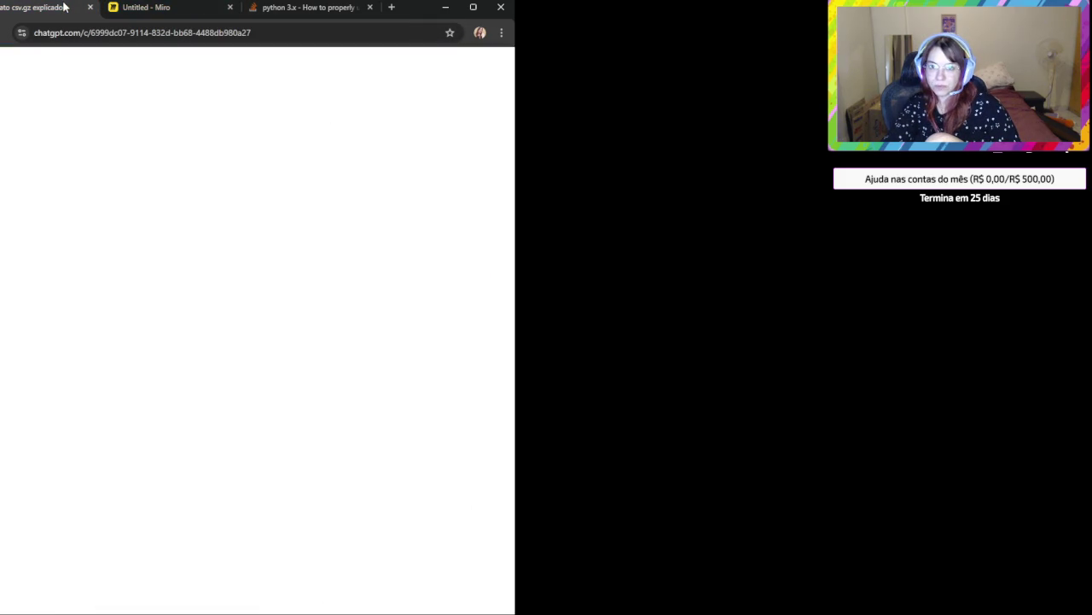
Copy the Opção 1 merge code on concorrente_id and codigo_concorrente, then return to Miro.
{"action": "scroll", "coordinate": [266, 365], "scroll_direction": "up", "scroll_amount": 3}
{"action": "scroll", "coordinate": [266, 365], "scroll_direction": "up", "scroll_amount": 3}
{"action": "scroll", "coordinate": [266, 370], "scroll_direction": "up", "scroll_amount": 3}
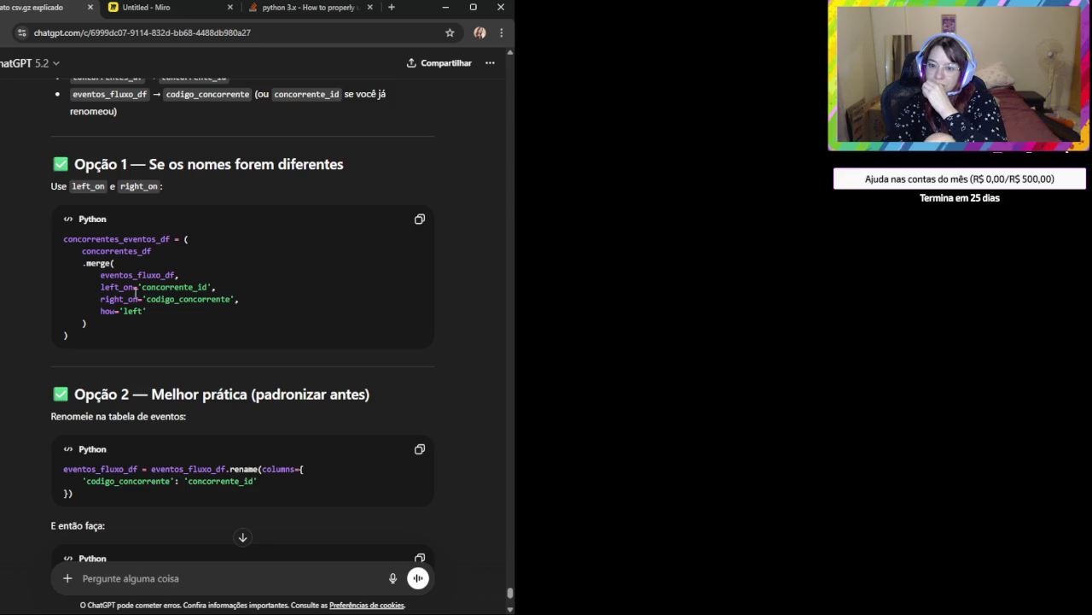
{"action": "double_click", "coordinate": [163, 288]}
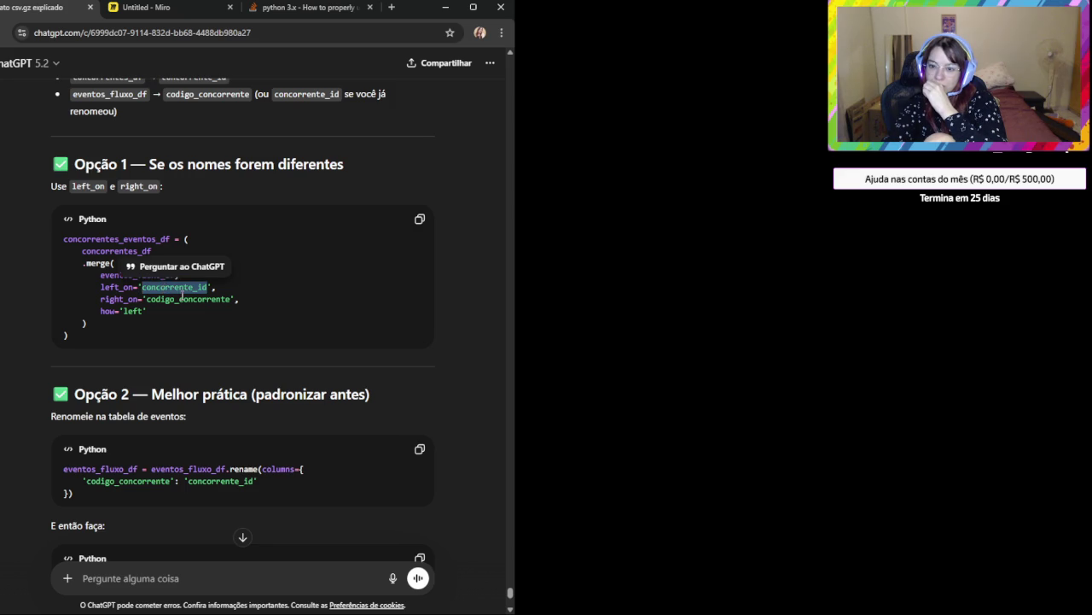
{"action": "double_click", "coordinate": [188, 299]}
{"action": "mouse_move", "coordinate": [103, 342]}
{"action": "left_mouse_down"}
{"action": "mouse_move", "coordinate": [5, 218]}
{"action": "mouse_move", "coordinate": [12, 227]}
{"action": "left_mouse_up"}
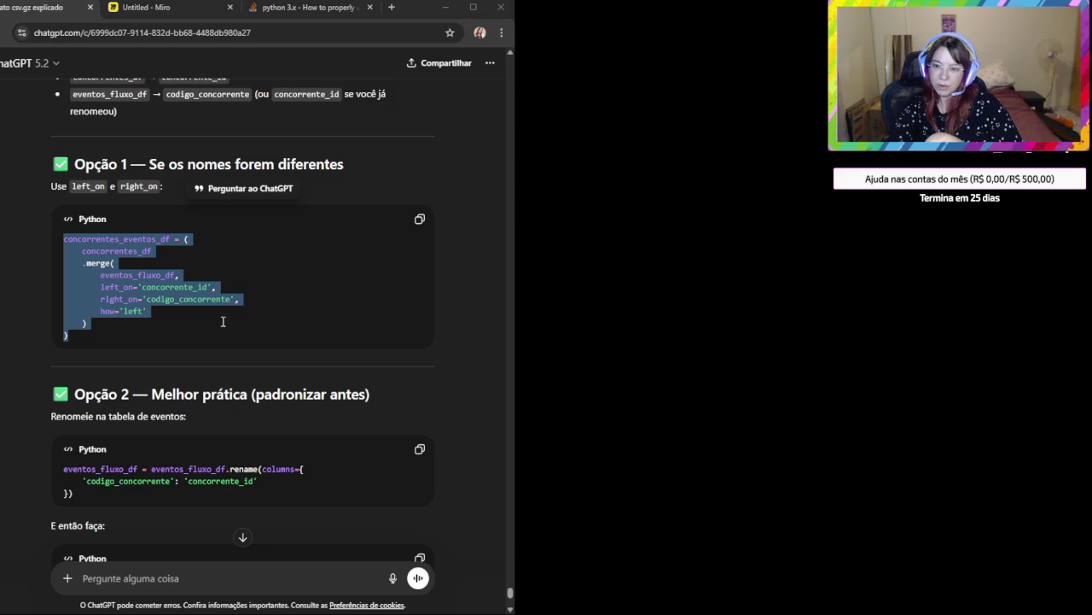
{"action": "left_click", "coordinate": [41, 348]}
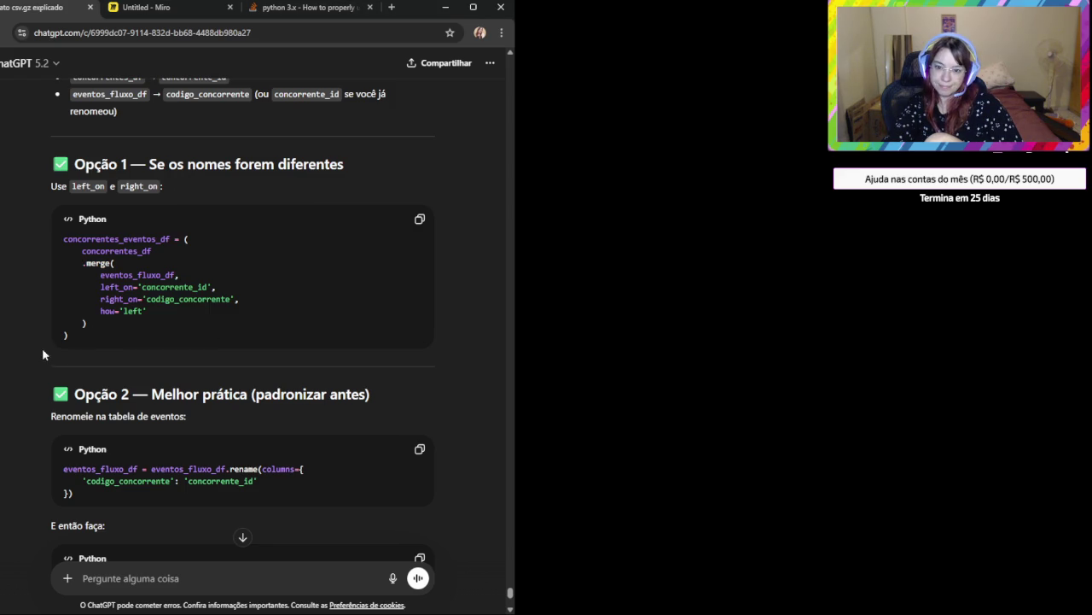
{"action": "left_click", "coordinate": [418, 219]}
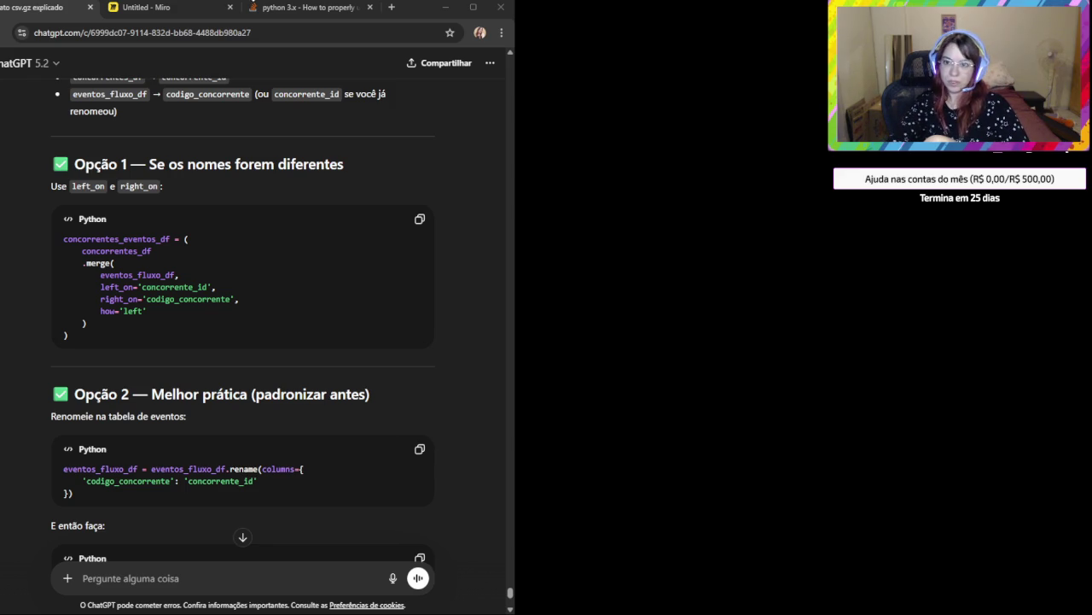
{"action": "left_click", "coordinate": [171, 8]}
Inspect the Eventos concorrente_id field and the Concorrentes id field, then go back to ChatGPT.
{"action": "left_click", "coordinate": [401, 225]}
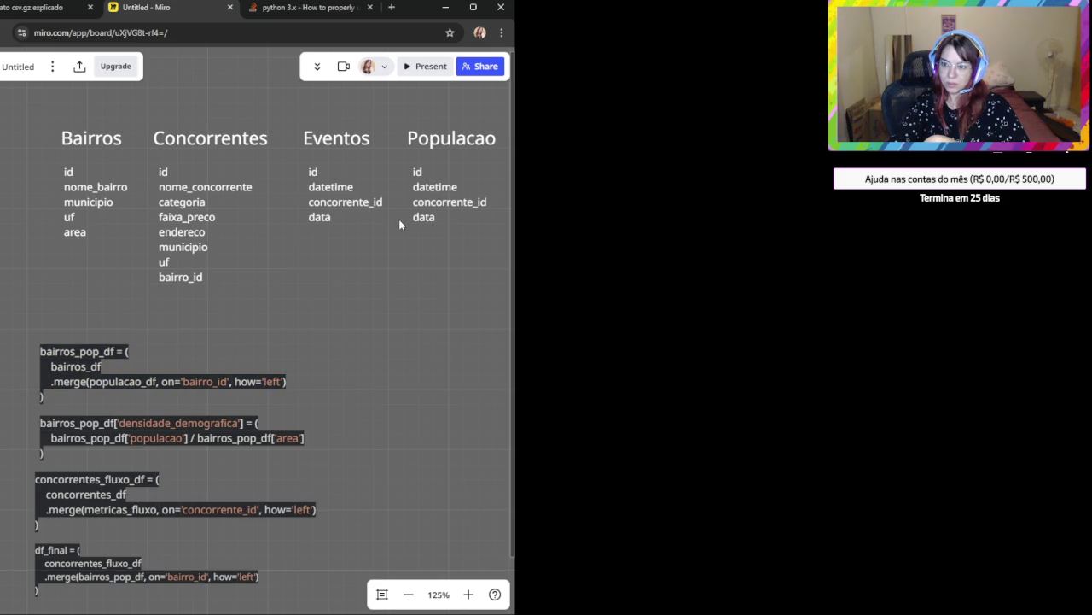
{"action": "left_click", "coordinate": [321, 142]}
{"action": "left_click", "coordinate": [355, 265]}
{"action": "double_click", "coordinate": [345, 201]}
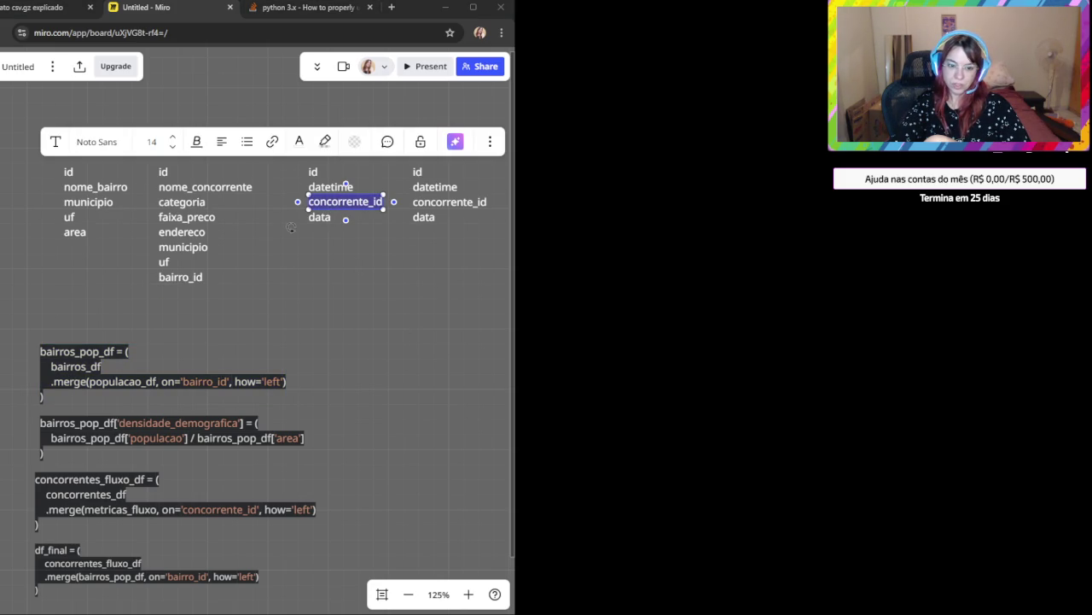
{"action": "left_click", "coordinate": [290, 247]}
{"action": "left_click", "coordinate": [162, 172]}
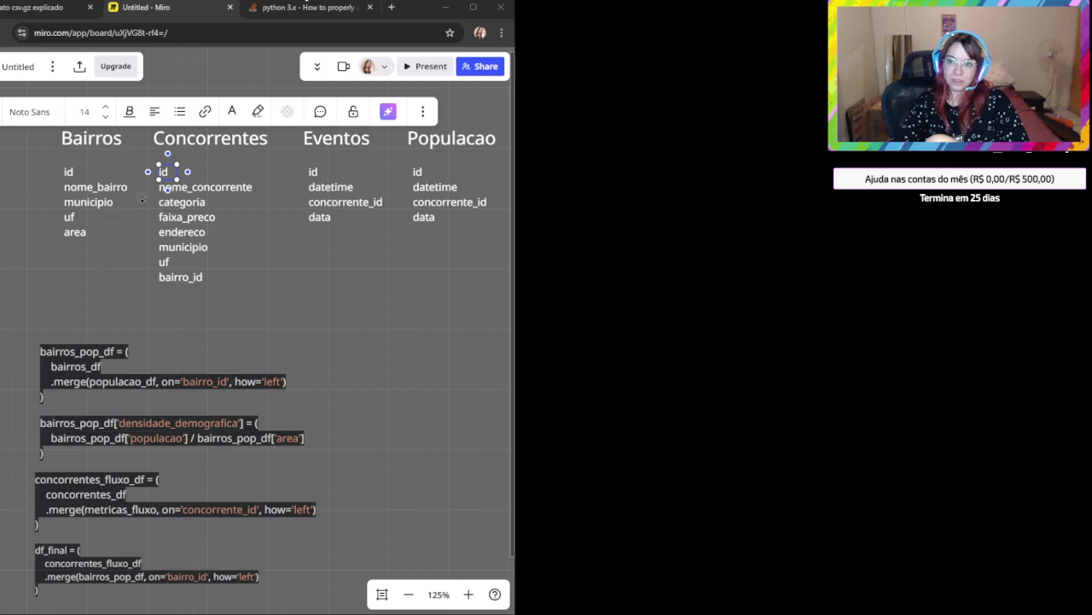
{"action": "left_click", "coordinate": [1, 12]}
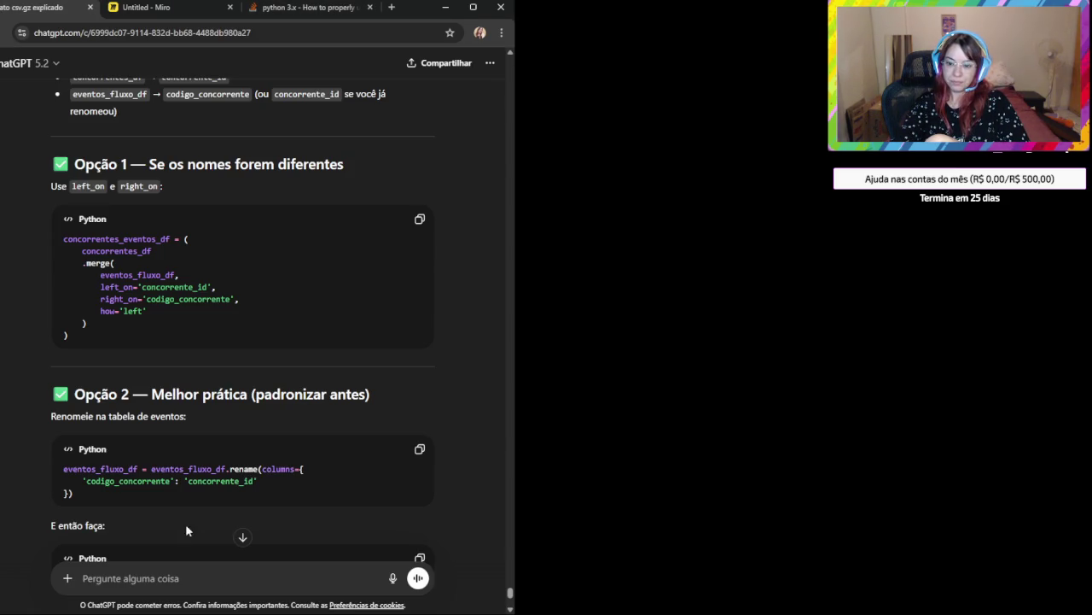
Paste concorrentes_eventos_df.head() and ask ChatGPT how to verify the table join worked.
{"action": "left_click", "coordinate": [186, 577]}
{"action": "key", "text": "ctrl+v"}
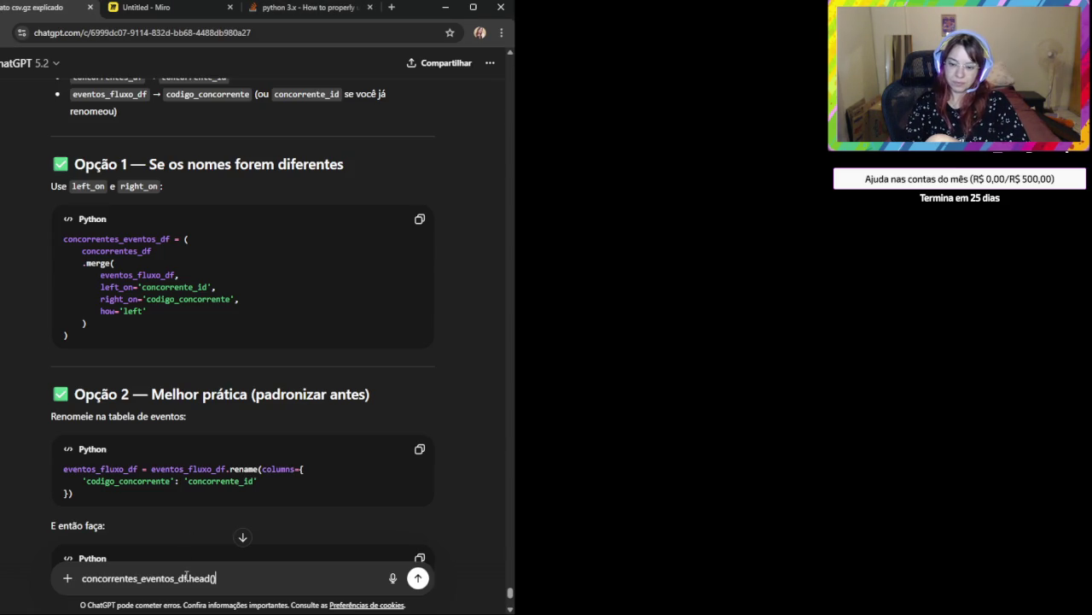
{"action": "key", "text": "shift+Return"}
{"action": "type", "text": "QUero visuza"}
{"action": "key", "text": "BackSpace"}
{"action": "key", "text": "BackSpace"}
{"action": "type", "text": "a"}
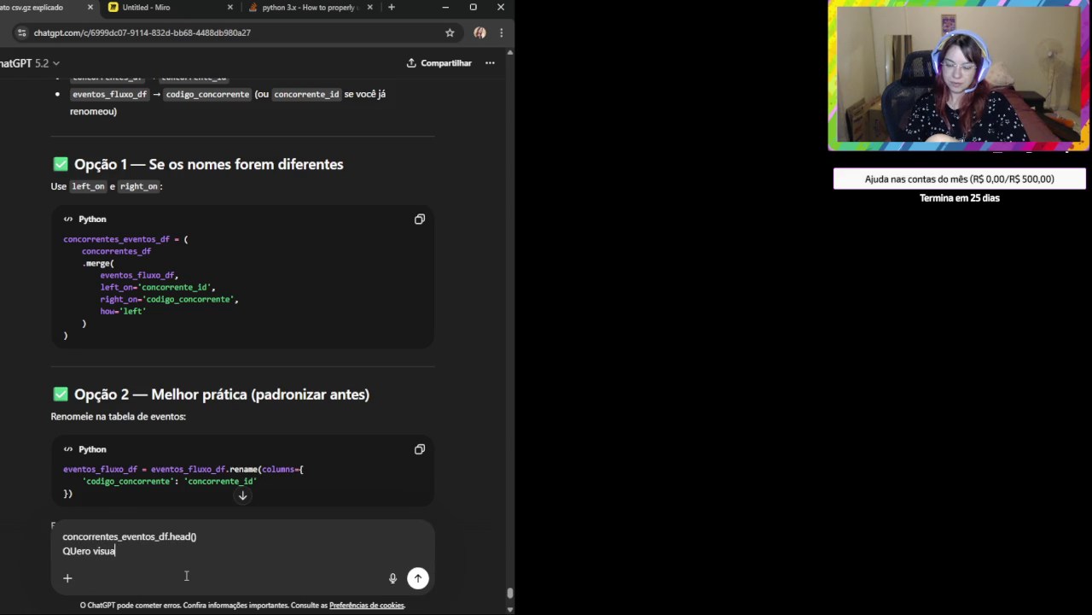
{"action": "type", "text": "lizar se deu certo o cruzamento das tabelas olhando u"}
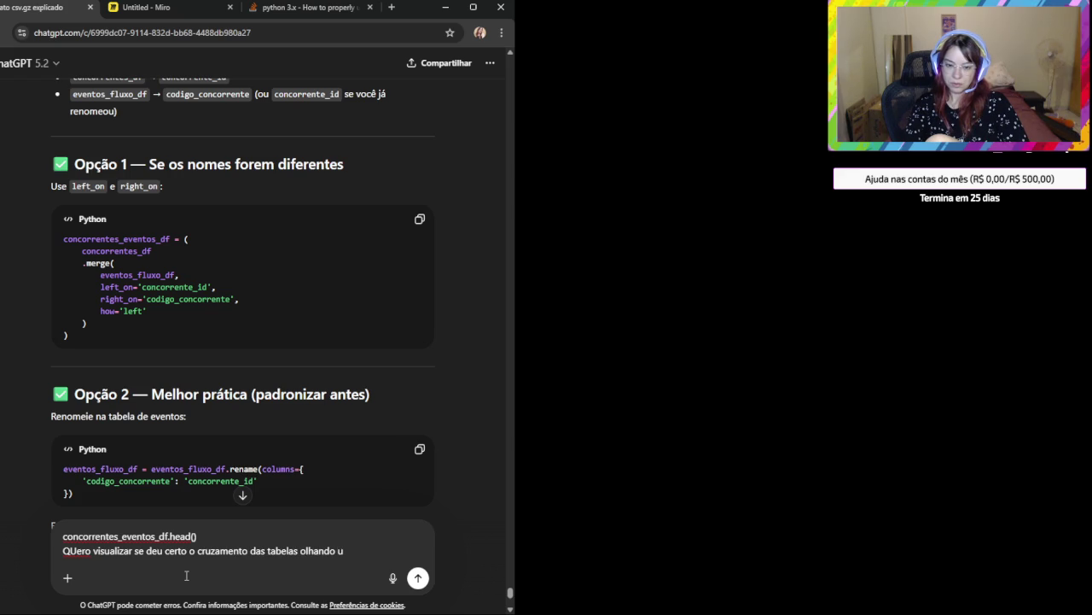
{"action": "type", "text": "m da"}
{"action": "key", "text": "BackSpace"}
{"action": "key", "text": "BackSpace"}
{"action": "key", "text": "BackSpace"}
{"action": "key", "text": "BackSpace"}
{"action": "key", "text": "BackSpace"}
{"action": "key", "text": "BackSpace"}
{"action": "key", "text": "BackSpace"}
{"action": "key", "text": "BackSpace"}
{"action": "key", "text": "BackSpace"}
{"action": "key", "text": "BackSpace"}
{"action": "key", "text": "BackSpace"}
{"action": "key", "text": "BackSpace"}
{"action": "key", "text": "BackSpace"}
{"action": "key", "text": "BackSpace"}
{"action": "key", "text": "BackSpace"}
{"action": "key", "text": "BackSpace"}
{"action": "key", "text": "BackSpace"}
{"action": "type", "text": "com o"}
{"action": "key", "text": "BackSpace"}
{"action": "key", "text": "BackSpace"}
{"action": "type", "text": "o taço"}
{"action": "key", "text": "Return"}
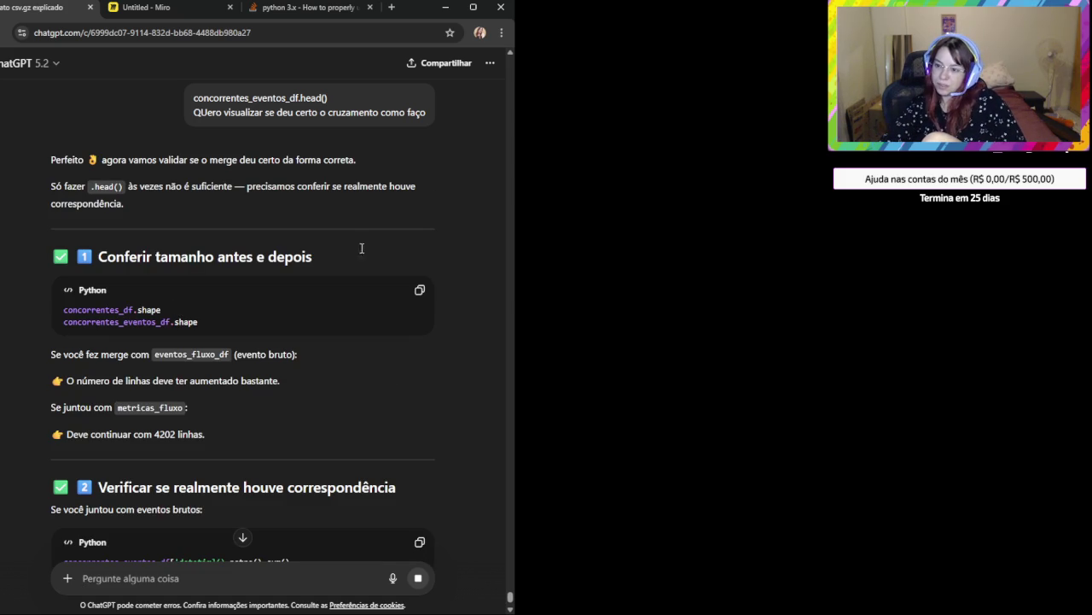
Copy the concorrentes_df.shape line from ChatGPT's shape-check code.
{"action": "triple_click", "coordinate": [132, 312]}
{"action": "triple_click", "coordinate": [174, 326]}
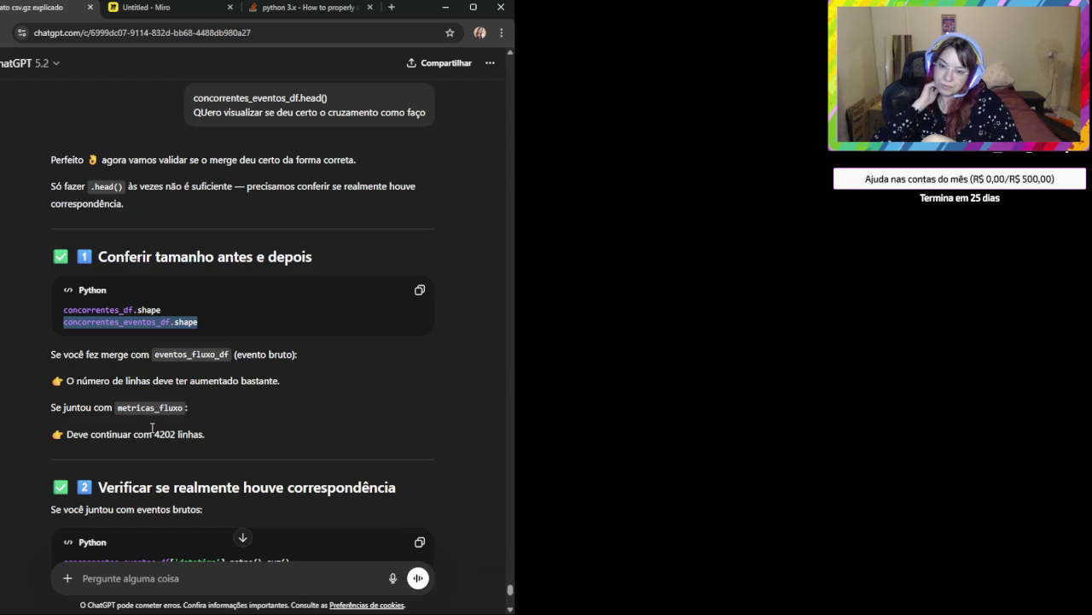
{"action": "scroll", "coordinate": [205, 352], "scroll_direction": "down", "scroll_amount": 1}
{"action": "scroll", "coordinate": [205, 352], "scroll_direction": "down", "scroll_amount": 2}
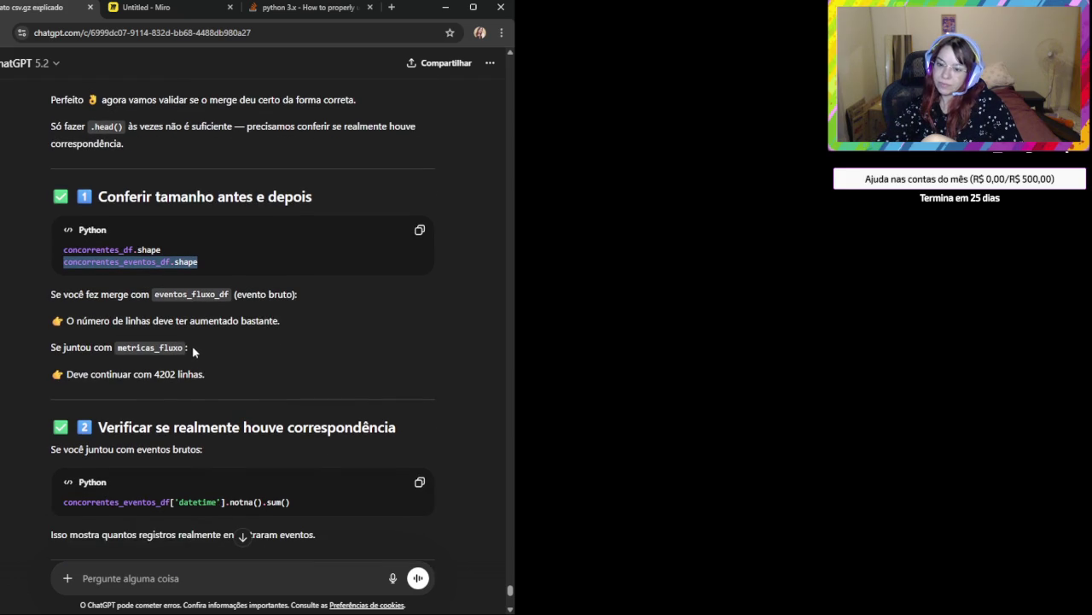
{"action": "triple_click", "coordinate": [118, 248]}
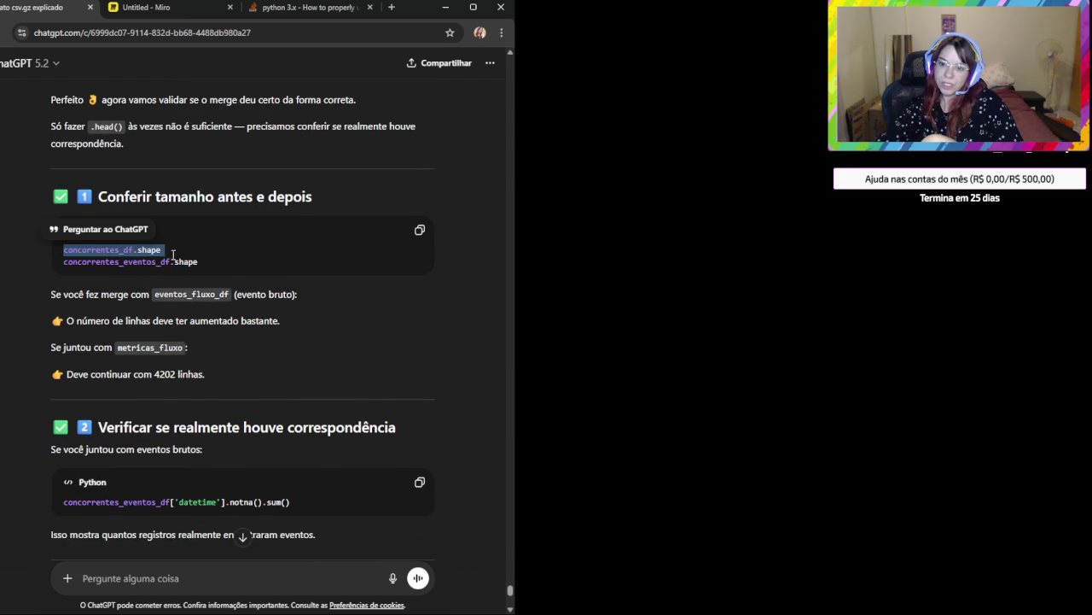
{"action": "key", "text": "ctrl+c"}
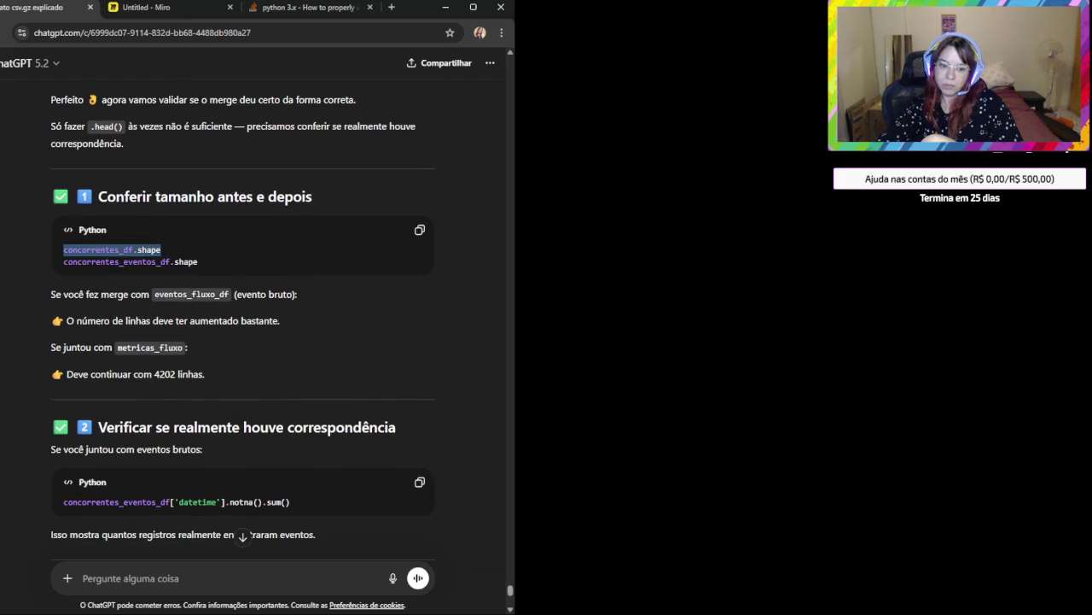
Select the concorrentes_eventos_df.shape line, then copy the datetime notna().sum() count check code.
{"action": "key", "text": "alt+Tab"}
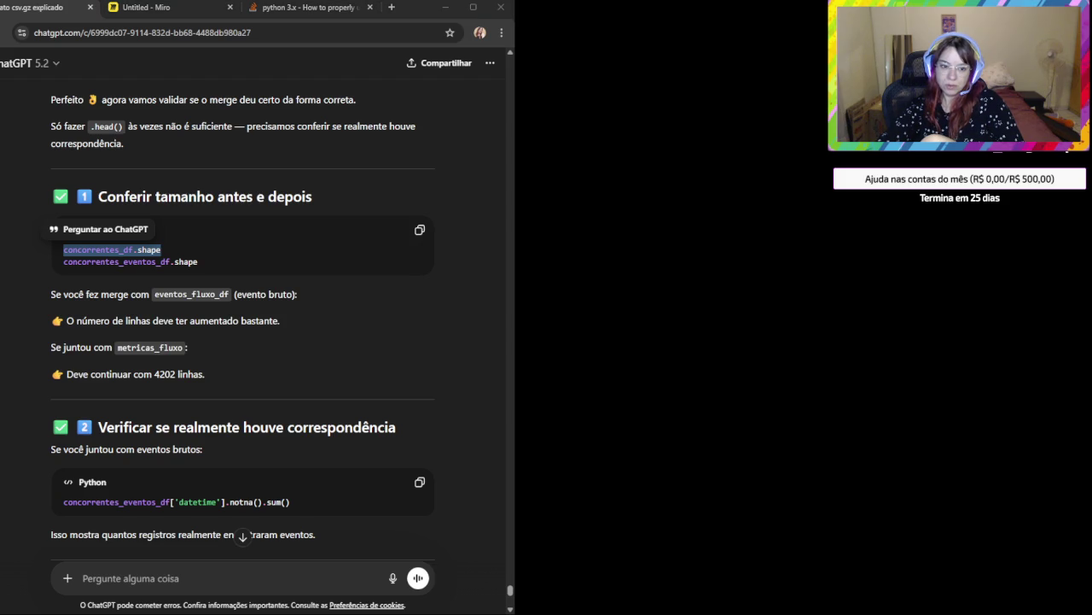
{"action": "key", "text": "alt+Tab"}
{"action": "triple_click", "coordinate": [162, 263]}
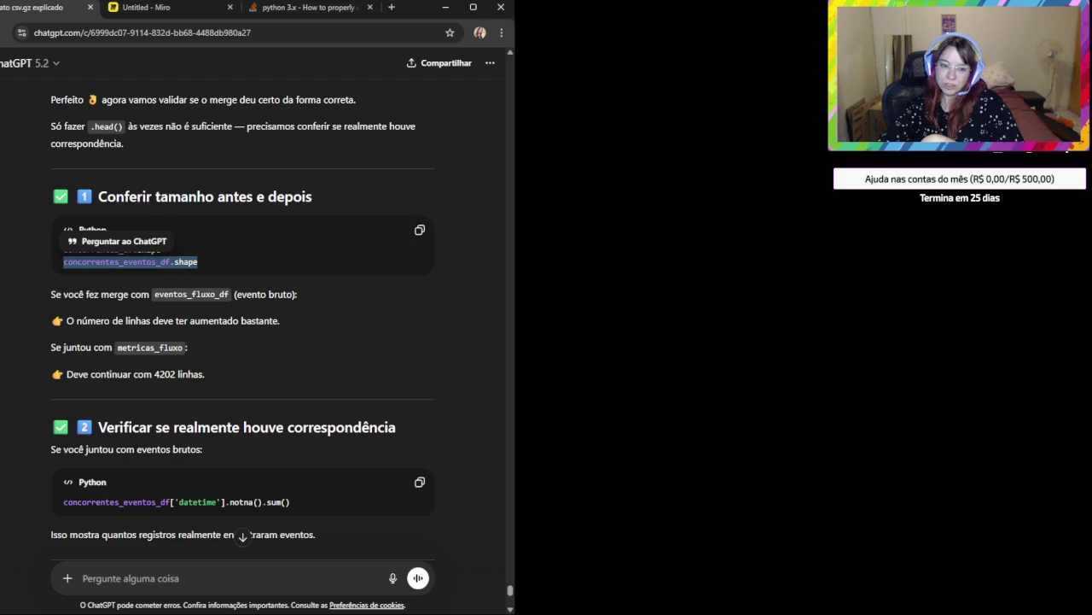
{"action": "key", "text": "alt+Tab"}
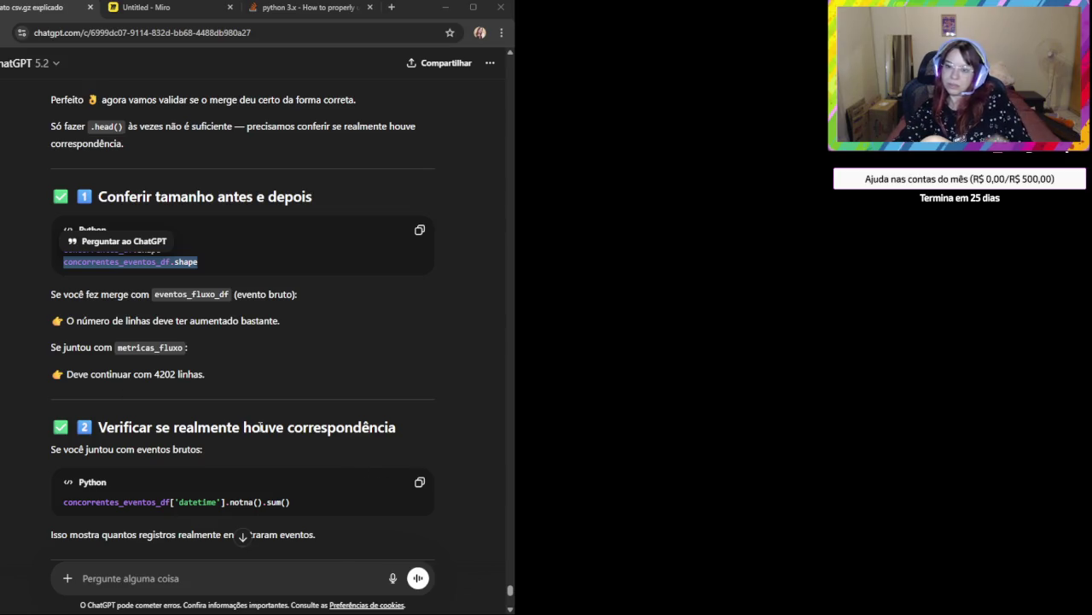
{"action": "scroll", "coordinate": [264, 485], "scroll_direction": "down", "scroll_amount": 1}
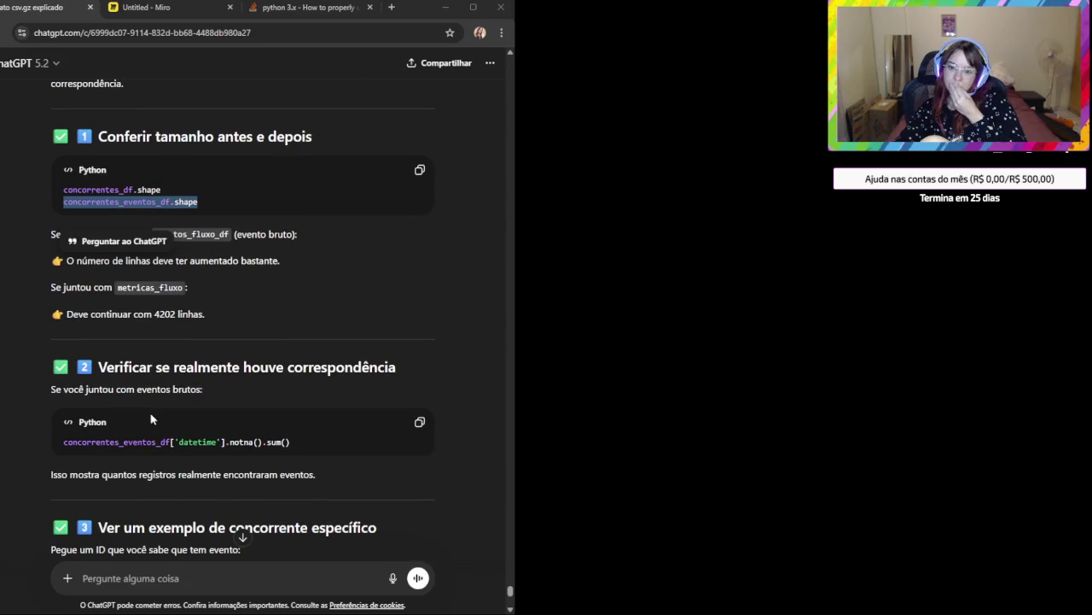
{"action": "left_click", "coordinate": [204, 369]}
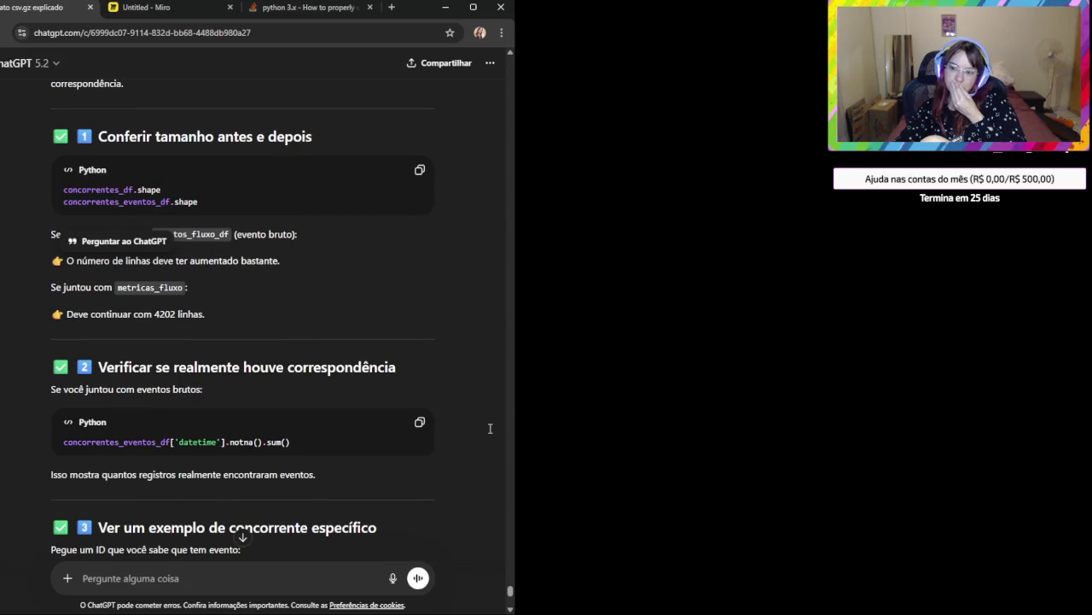
{"action": "left_click", "coordinate": [419, 423]}
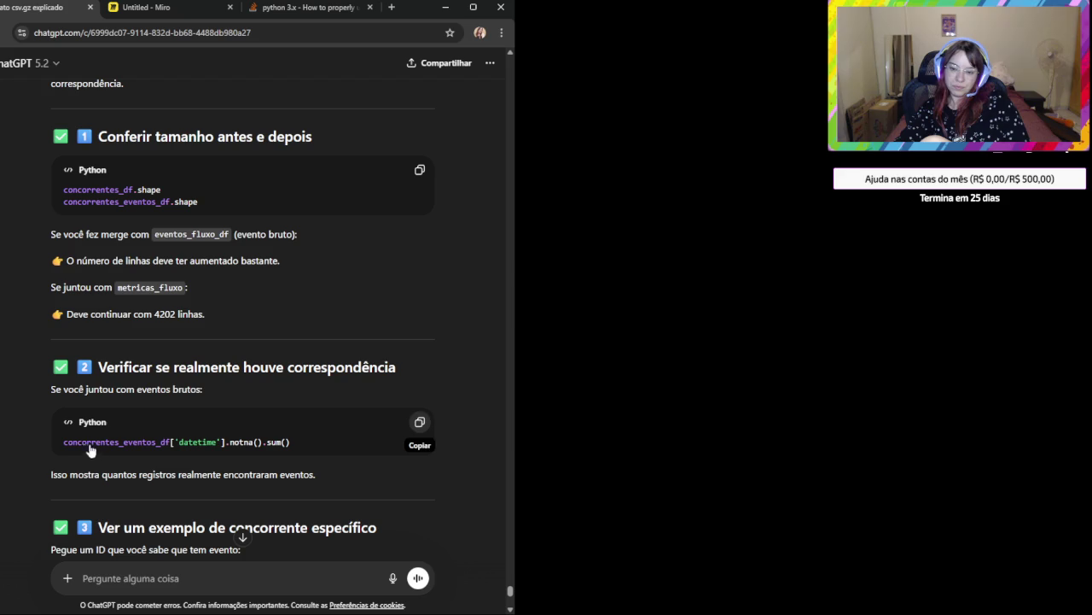
{"action": "left_click_drag", "start_coordinate": [105, 475], "coordinate": [408, 470]}
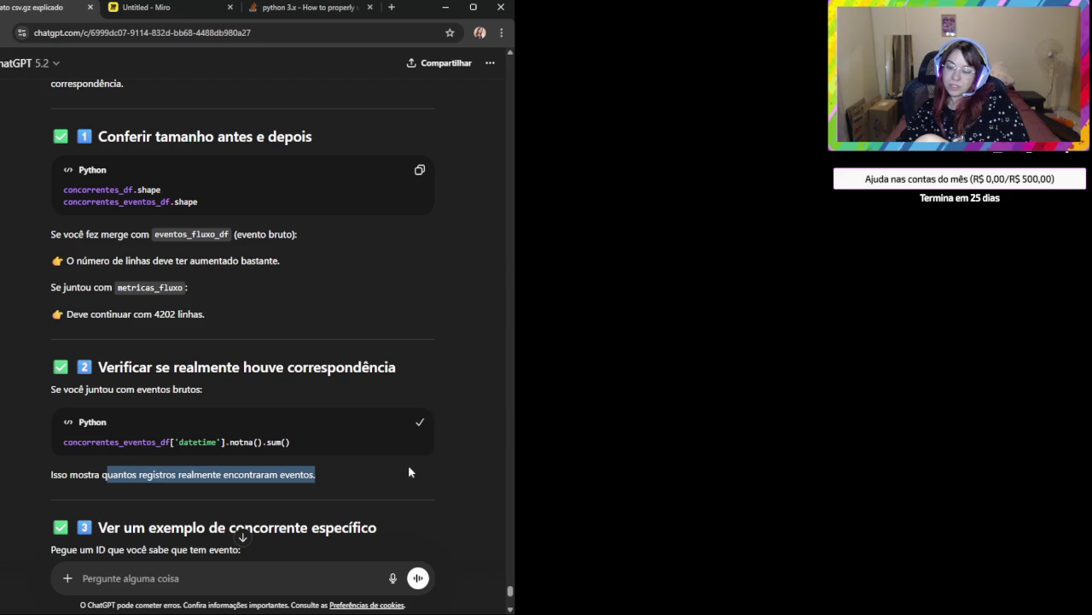
{"action": "left_click", "coordinate": [362, 501]}
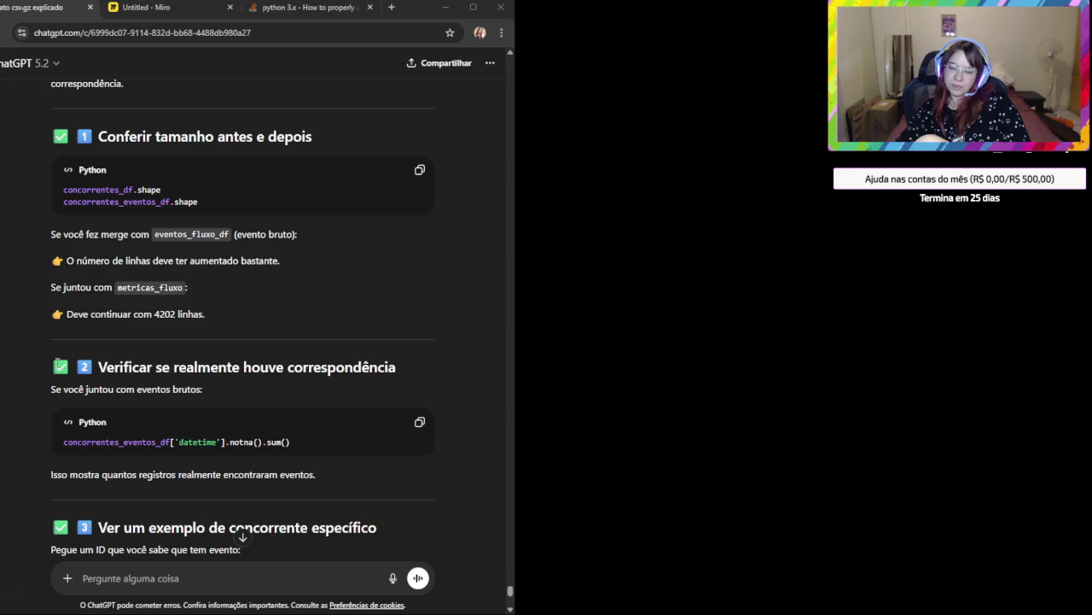
Copy section 3's code filtering concorrentes_eventos_df to a single concorrente_id.
{"action": "scroll", "coordinate": [314, 412], "scroll_direction": "down", "scroll_amount": 3}
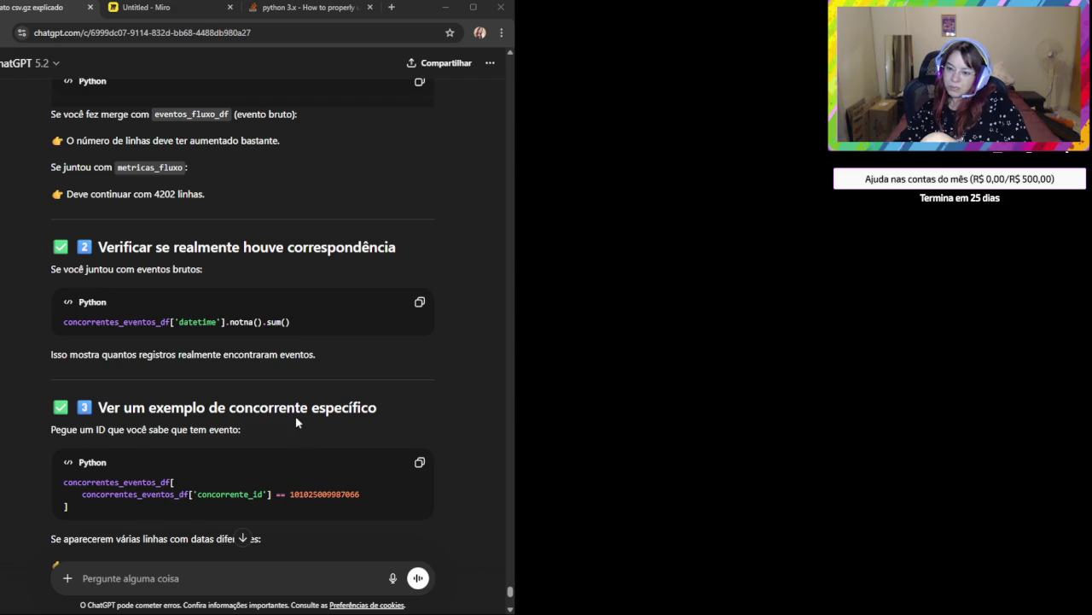
{"action": "scroll", "coordinate": [296, 418], "scroll_direction": "down", "scroll_amount": 1}
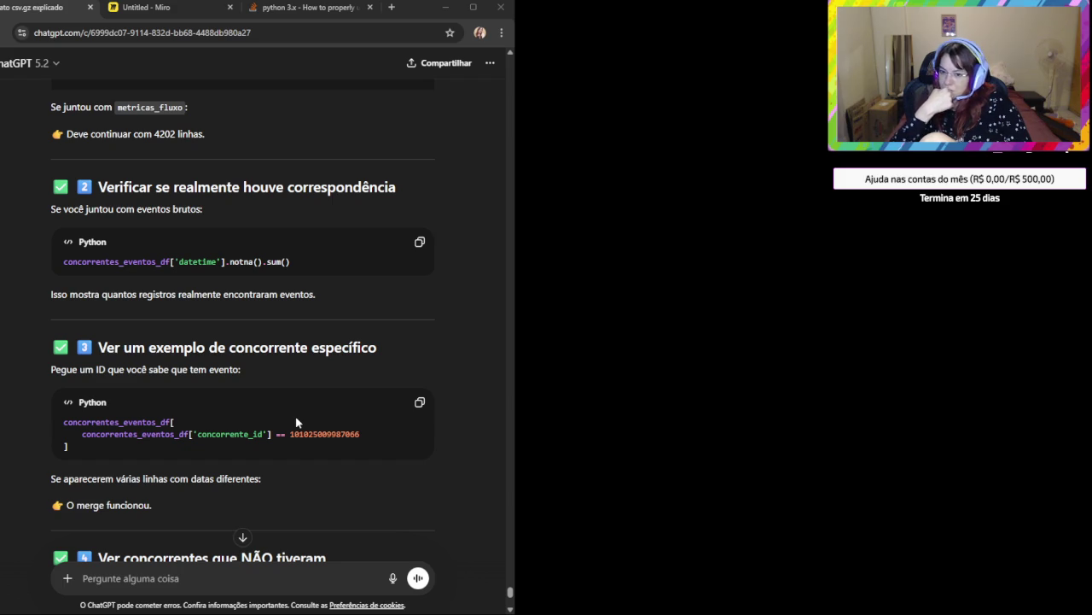
{"action": "left_click_drag", "start_coordinate": [355, 393], "coordinate": [416, 405]}
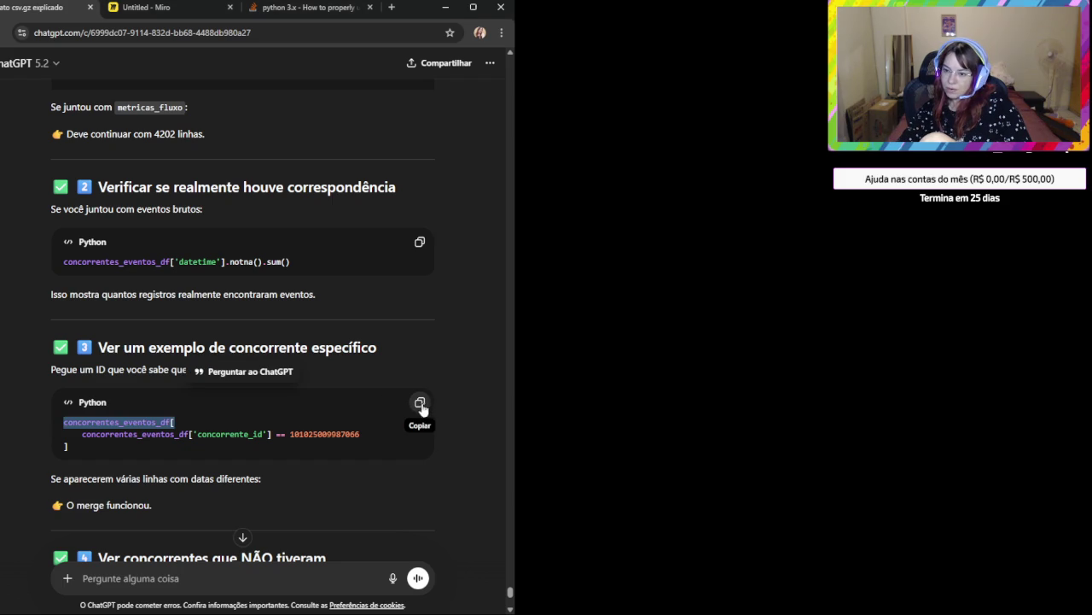
{"action": "left_click", "coordinate": [419, 402]}
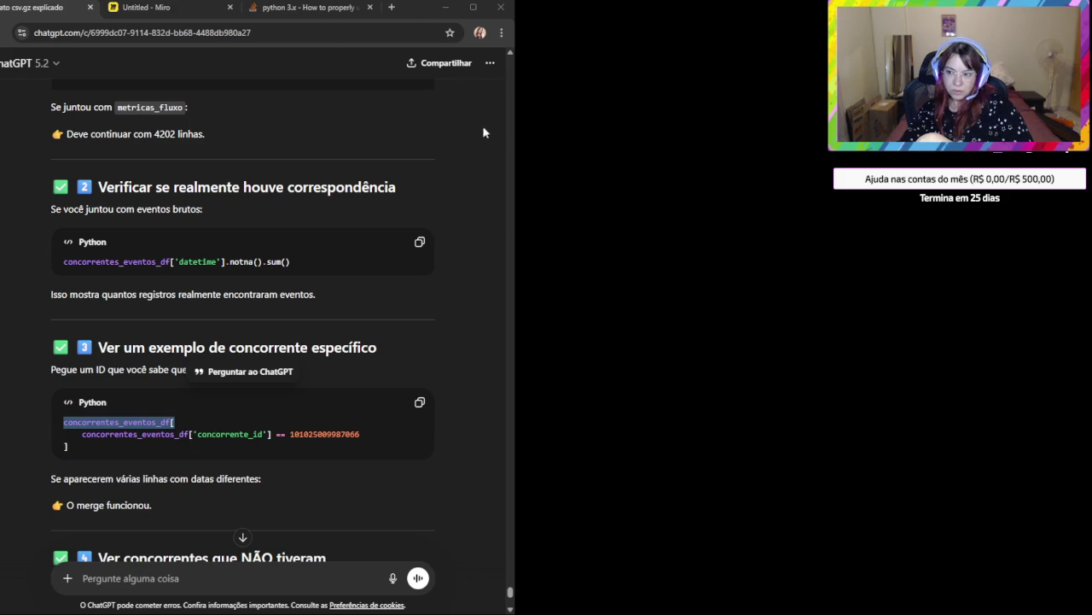
{"action": "left_click", "coordinate": [306, 476]}
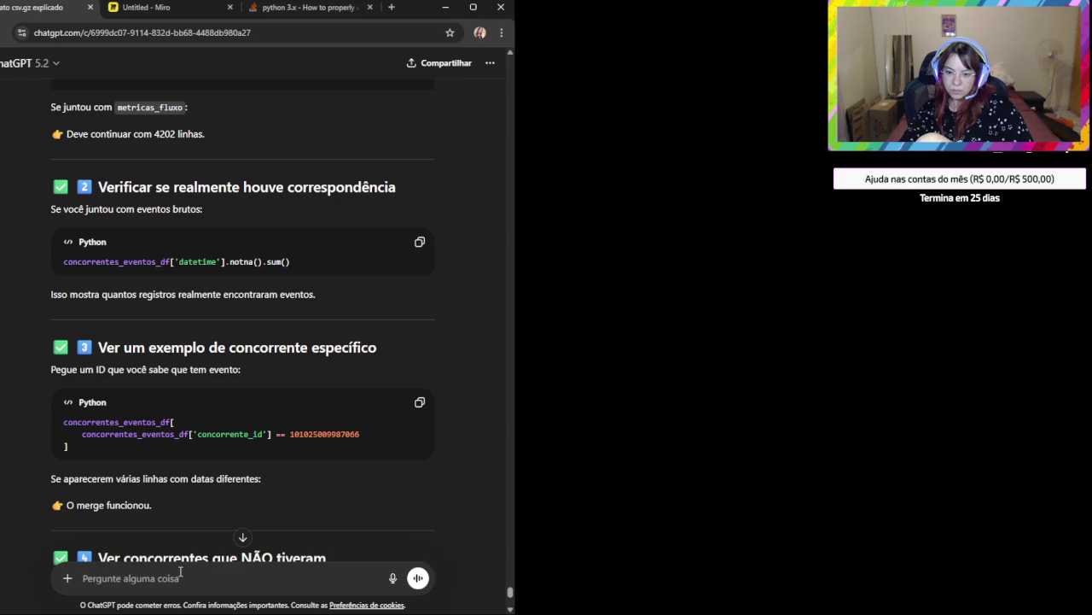
{"action": "scroll", "coordinate": [220, 522], "scroll_direction": "down", "scroll_amount": 2}
Paste the filtered dataframe screenshot onto the Miro board and pan across its columns.
{"action": "left_click", "coordinate": [180, 7]}
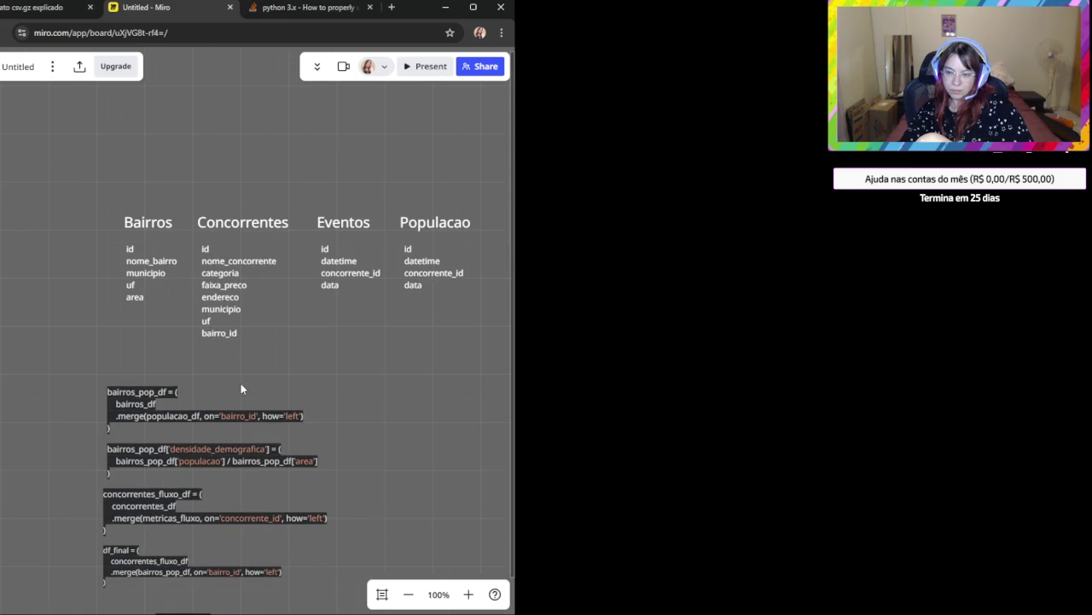
{"action": "key", "text": "ctrl+v"}
{"action": "scroll", "coordinate": [179, 293], "scroll_direction": "up", "scroll_amount": 2}
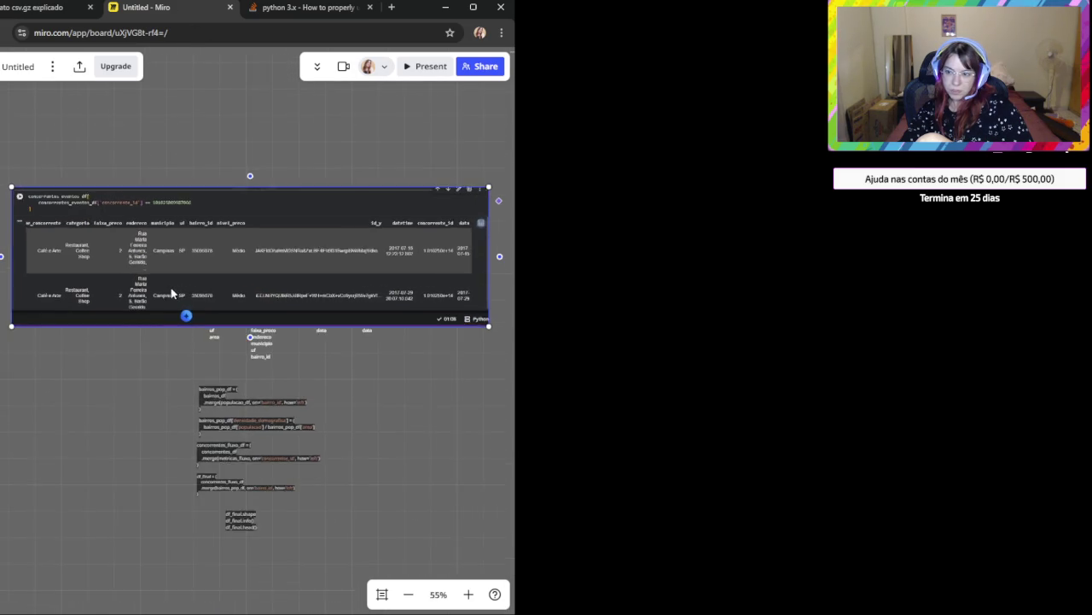
{"action": "scroll", "coordinate": [162, 316], "scroll_direction": "up", "scroll_amount": 3}
{"action": "scroll", "coordinate": [128, 431], "scroll_direction": "up", "scroll_amount": 1}
{"action": "left_click", "coordinate": [63, 453]}
{"action": "left_click_drag", "start_coordinate": [85, 465], "coordinate": [157, 506]}
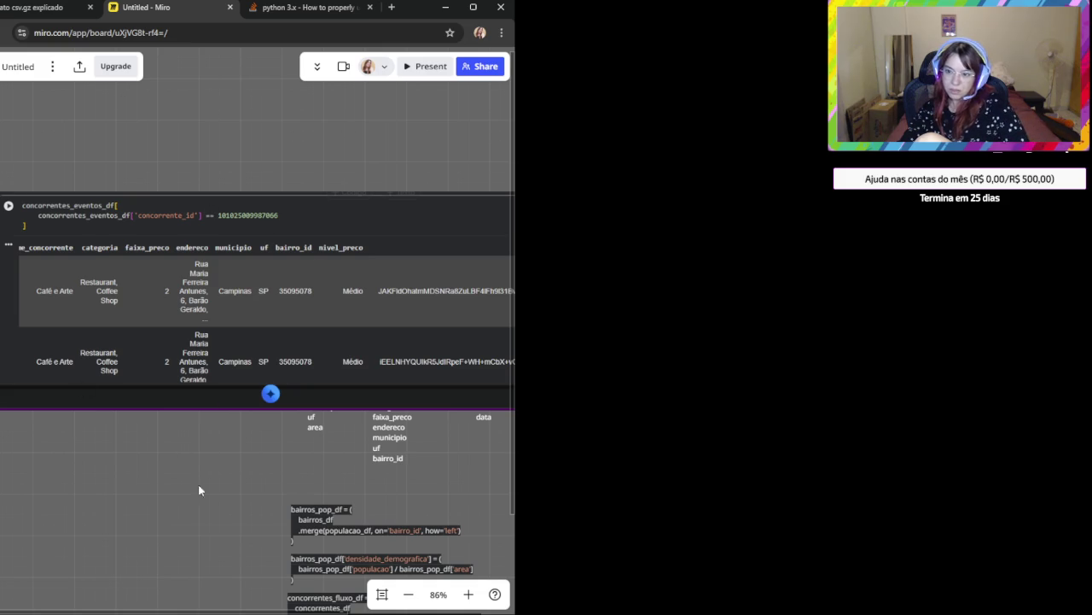
{"action": "left_click_drag", "start_coordinate": [250, 485], "coordinate": [51, 565]}
{"action": "left_click_drag", "start_coordinate": [345, 415], "coordinate": [305, 409]}
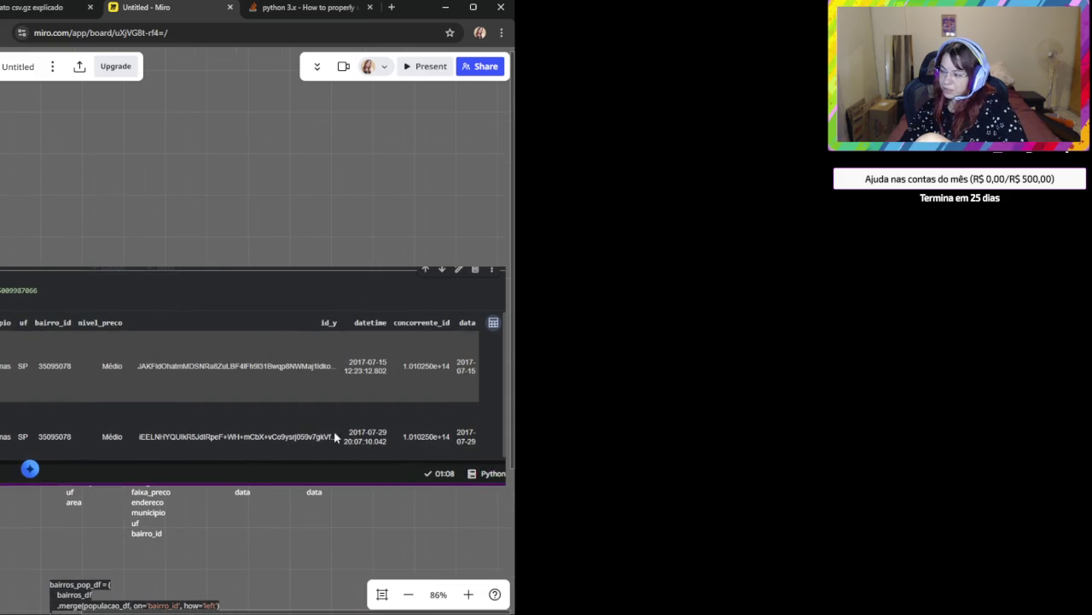
Delete the pasted table screenshot from the board.
{"action": "scroll", "coordinate": [333, 548], "scroll_direction": "down", "scroll_amount": 3}
{"action": "scroll", "coordinate": [333, 548], "scroll_direction": "left", "scroll_amount": 2}
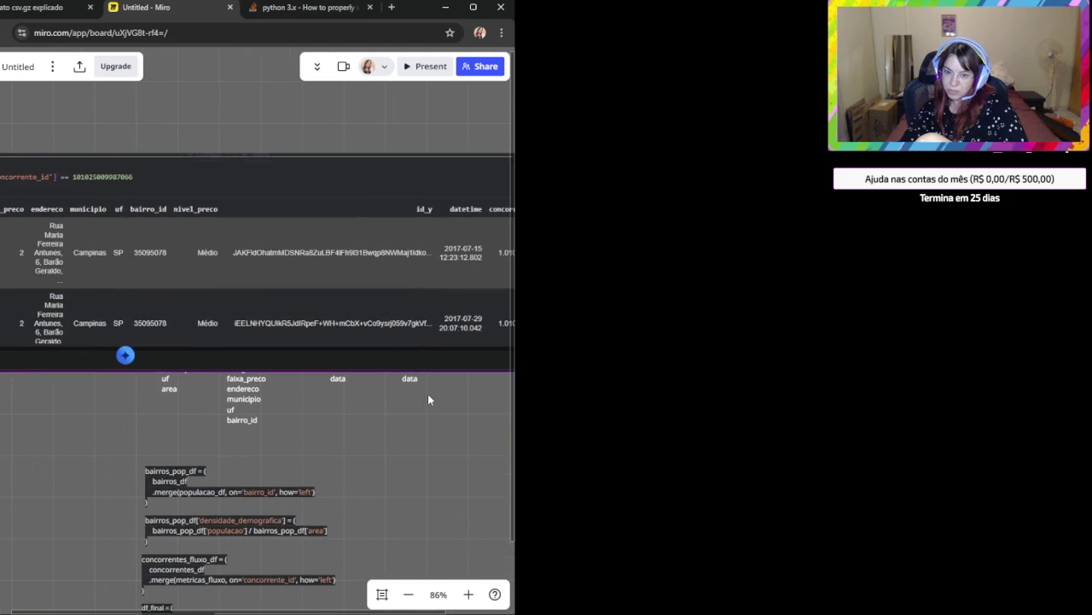
{"action": "scroll", "coordinate": [176, 383], "scroll_direction": "up", "scroll_amount": 1}
{"action": "scroll", "coordinate": [176, 383], "scroll_direction": "left", "scroll_amount": 2}
{"action": "left_click", "coordinate": [259, 345]}
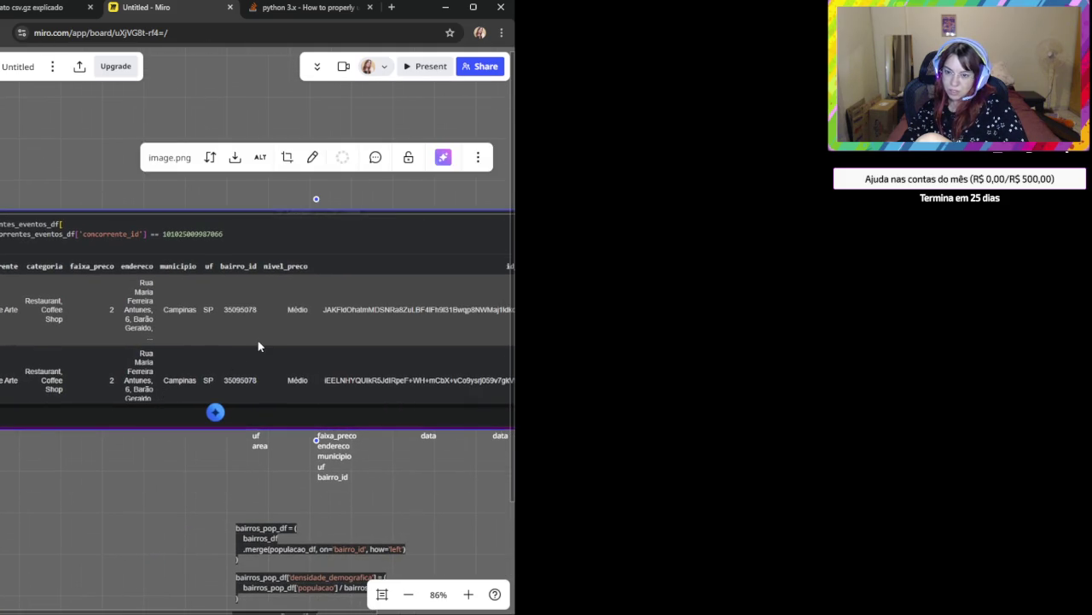
{"action": "scroll", "coordinate": [354, 452], "scroll_direction": "right", "scroll_amount": 2}
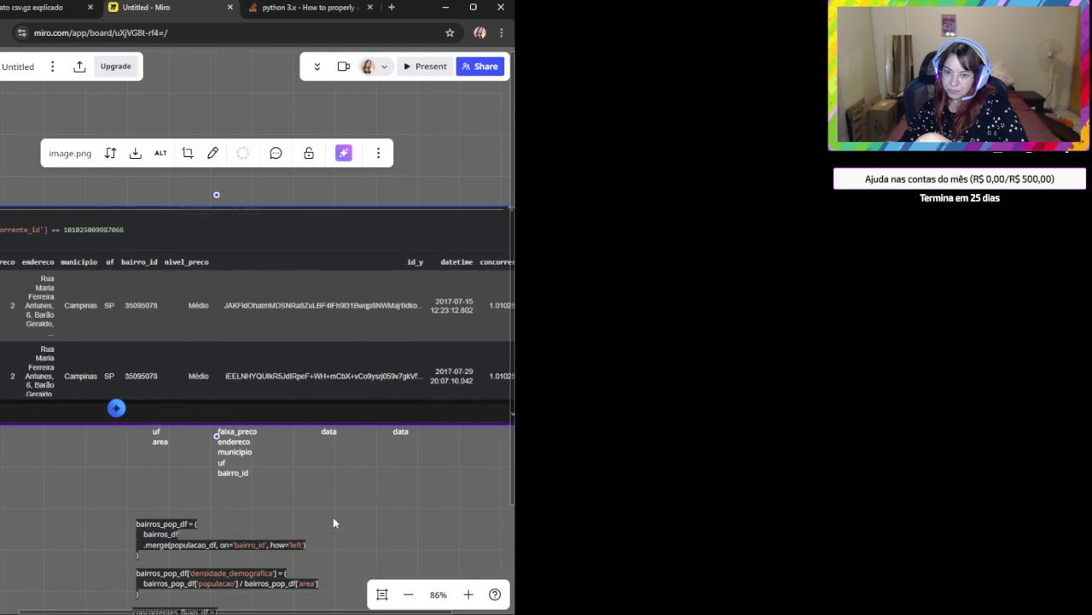
{"action": "scroll", "coordinate": [333, 521], "scroll_direction": "right", "scroll_amount": 2}
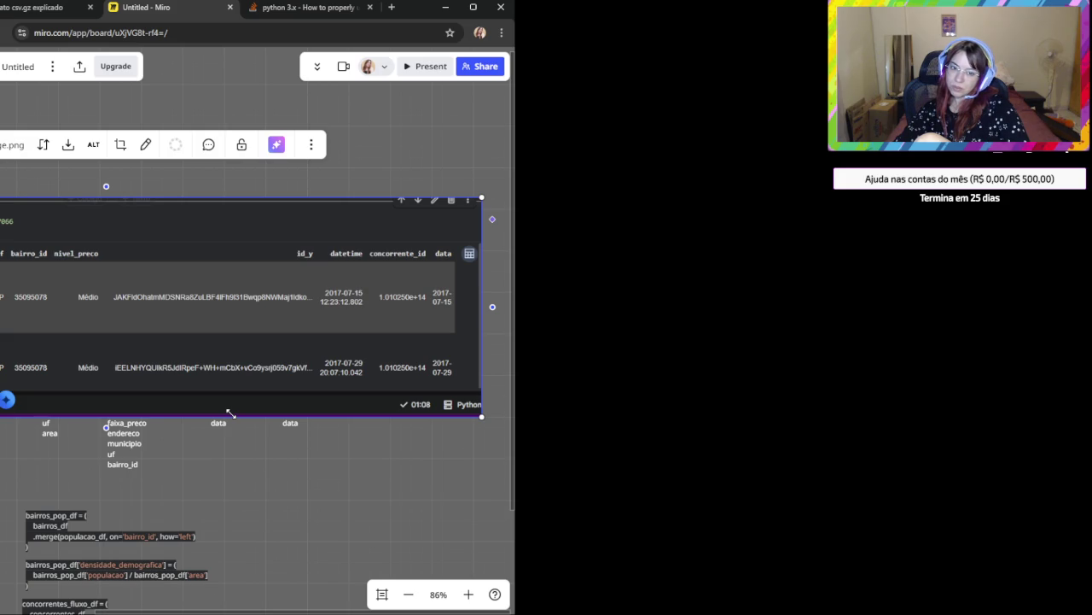
{"action": "key", "text": "Delete"}
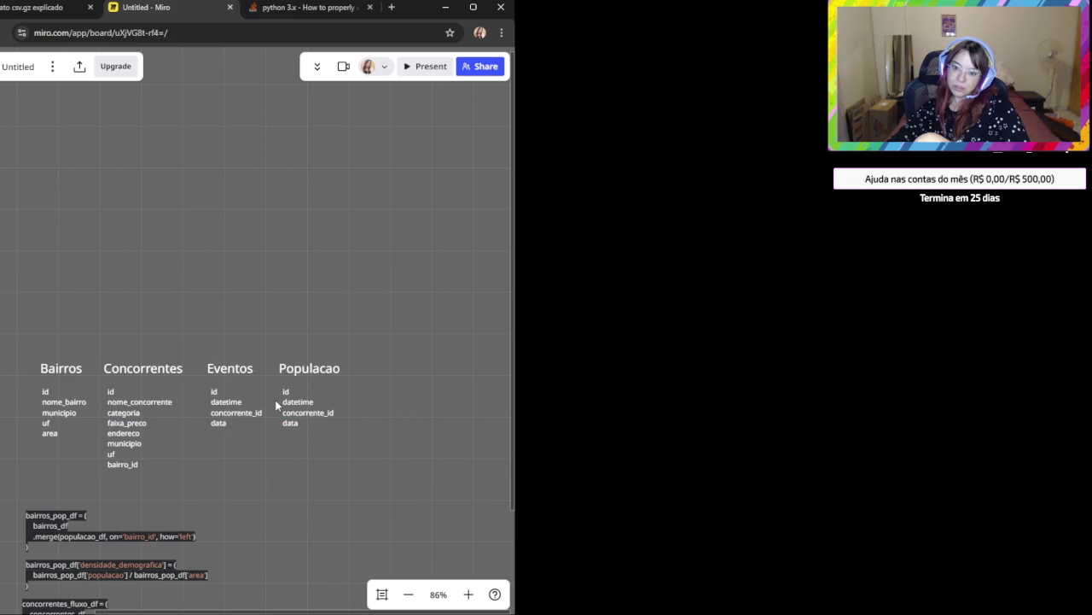
{"action": "scroll", "coordinate": [240, 491], "scroll_direction": "up", "scroll_amount": 1}
{"action": "scroll", "coordinate": [231, 487], "scroll_direction": "up", "scroll_amount": 1}
{"action": "left_click_drag", "start_coordinate": [219, 481], "coordinate": [310, 432]}
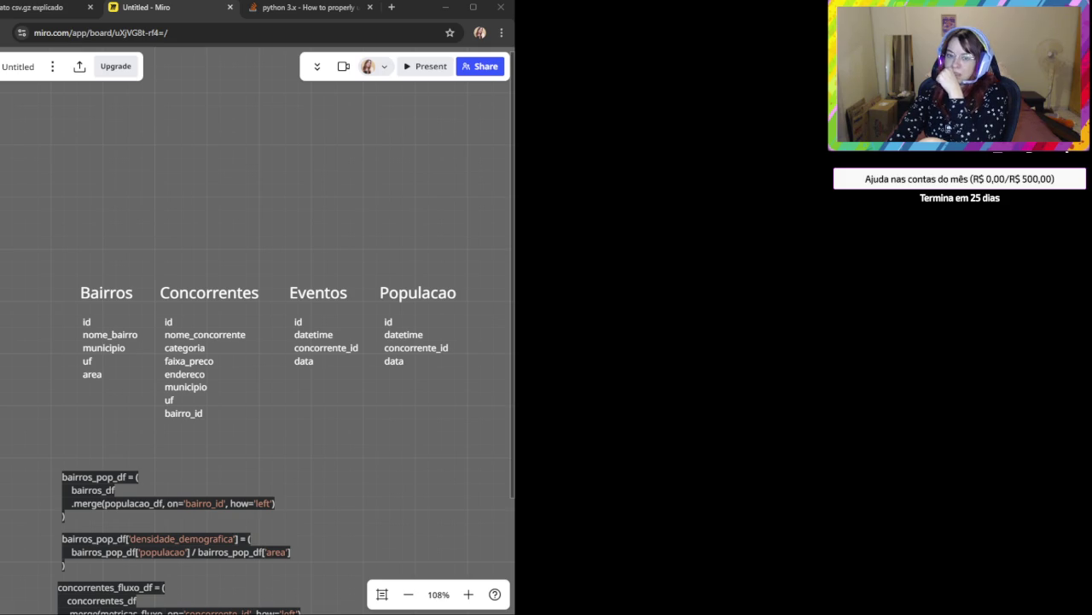
{"action": "left_click", "coordinate": [131, 290]}
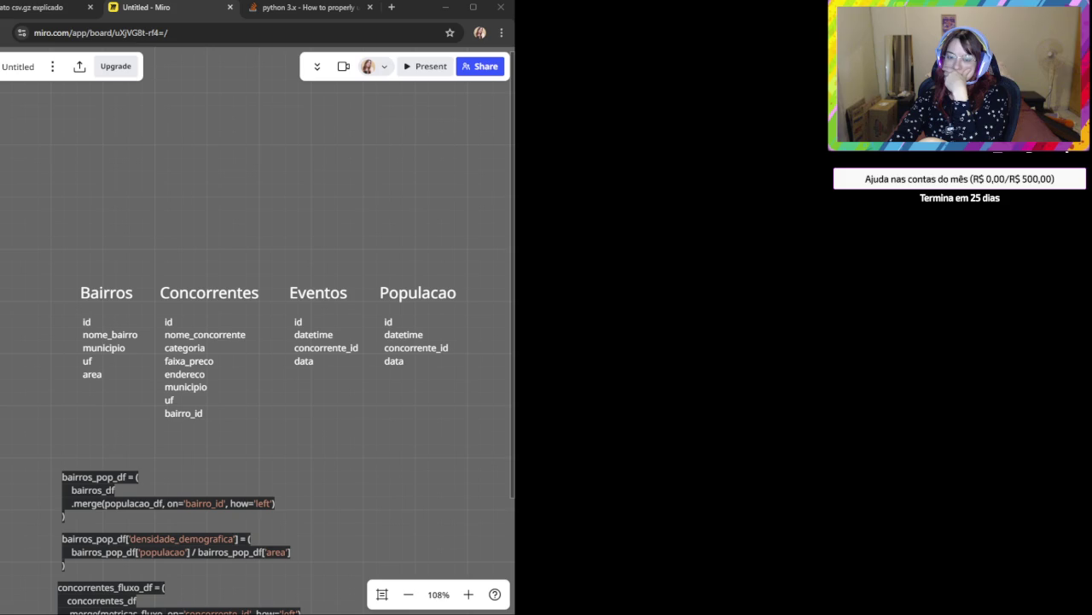
Paste the filtered concorrentes_eventos_df screenshot above the schemas and view its right-hand columns.
{"action": "left_click", "coordinate": [261, 224]}
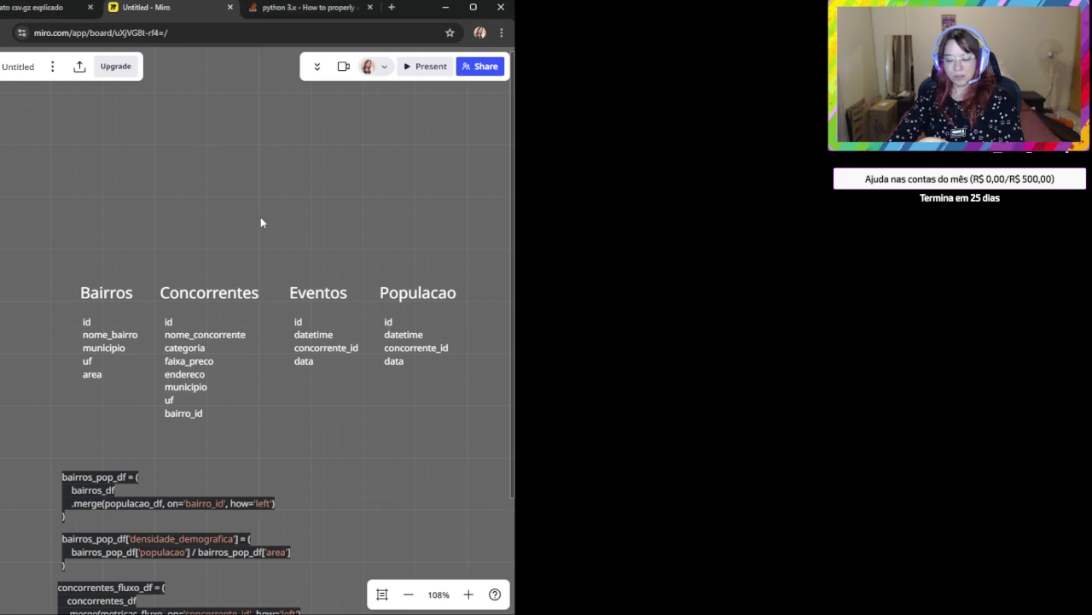
{"action": "key", "text": "ctrl+v"}
{"action": "scroll", "coordinate": [341, 309], "scroll_direction": "up", "scroll_amount": 3}
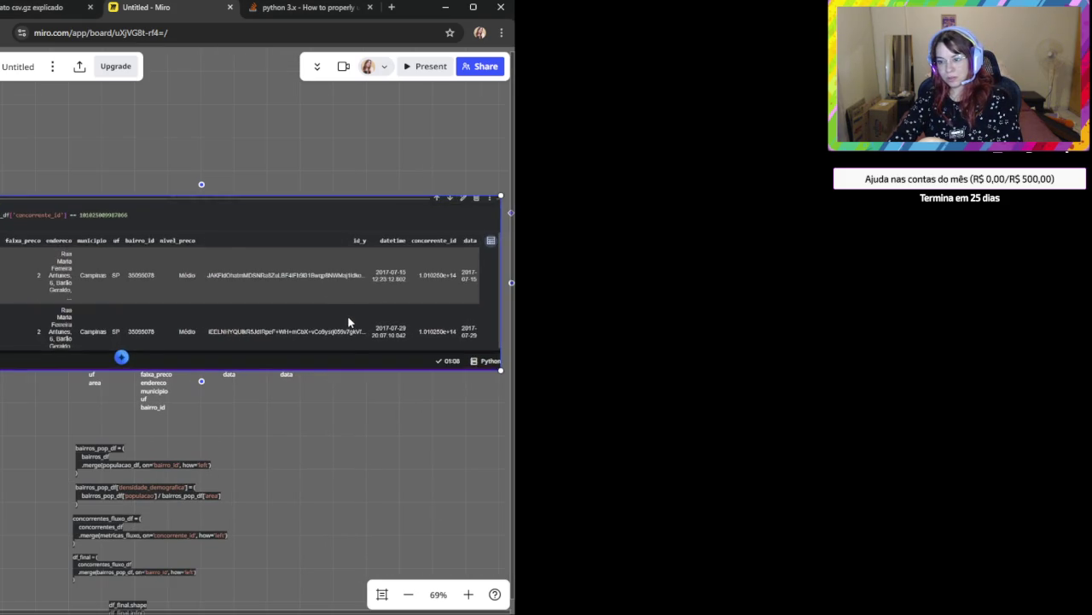
{"action": "left_click", "coordinate": [351, 442]}
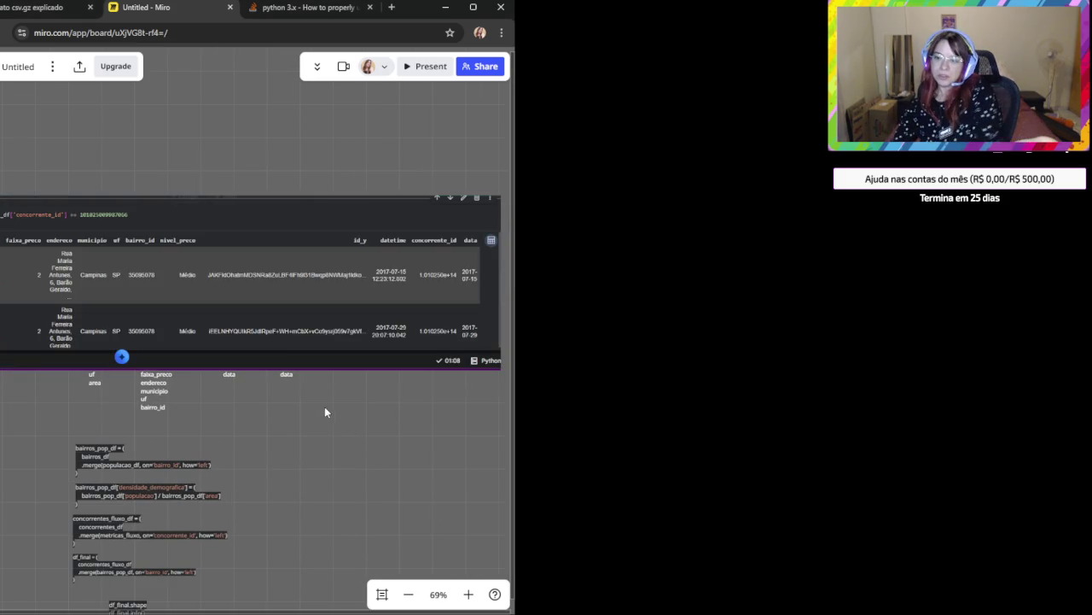
{"action": "mouse_move", "coordinate": [247, 409]}
{"action": "left_mouse_down"}
{"action": "mouse_move", "coordinate": [407, 416]}
{"action": "mouse_move", "coordinate": [175, 418]}
{"action": "left_mouse_up"}
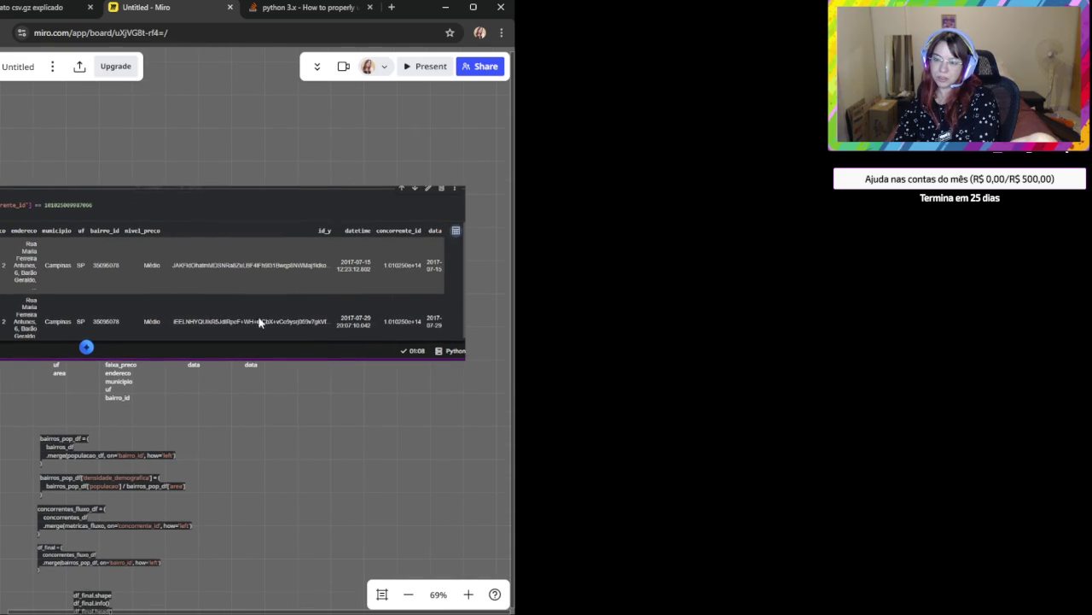
{"action": "scroll", "coordinate": [356, 383], "scroll_direction": "left", "scroll_amount": 3}
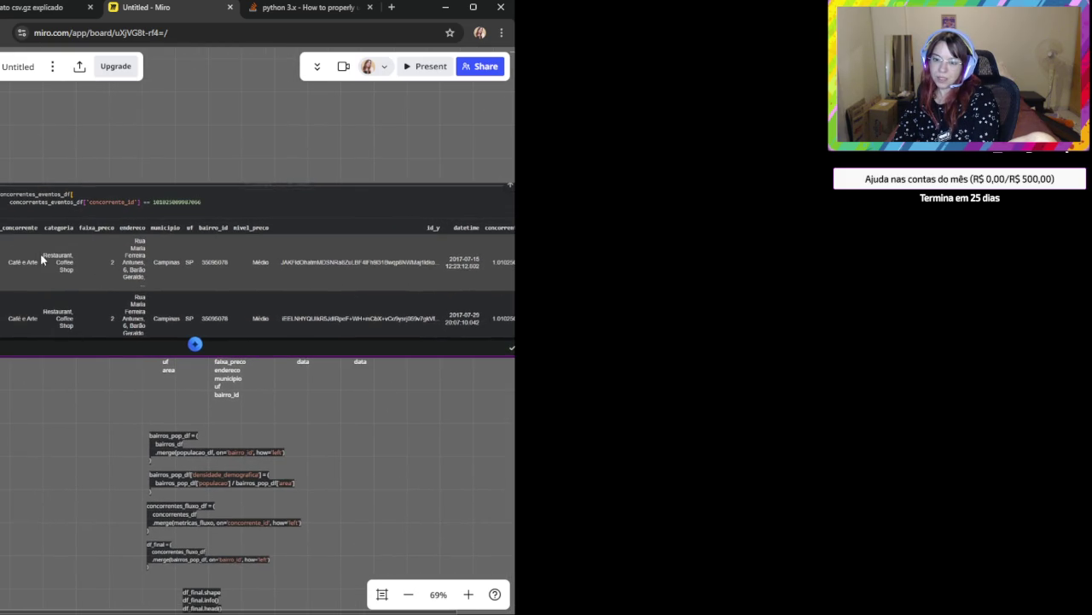
{"action": "left_click_drag", "start_coordinate": [347, 443], "coordinate": [76, 453]}
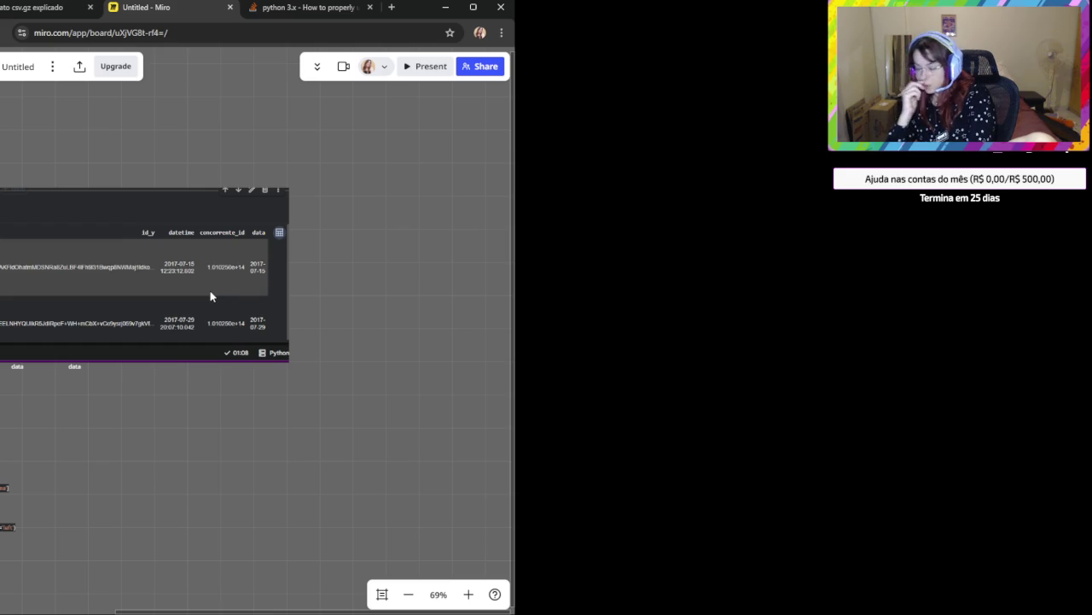
Pan back down to the schema lists and merge code below the screenshot.
{"action": "left_click_drag", "start_coordinate": [211, 296], "coordinate": [461, 222]}
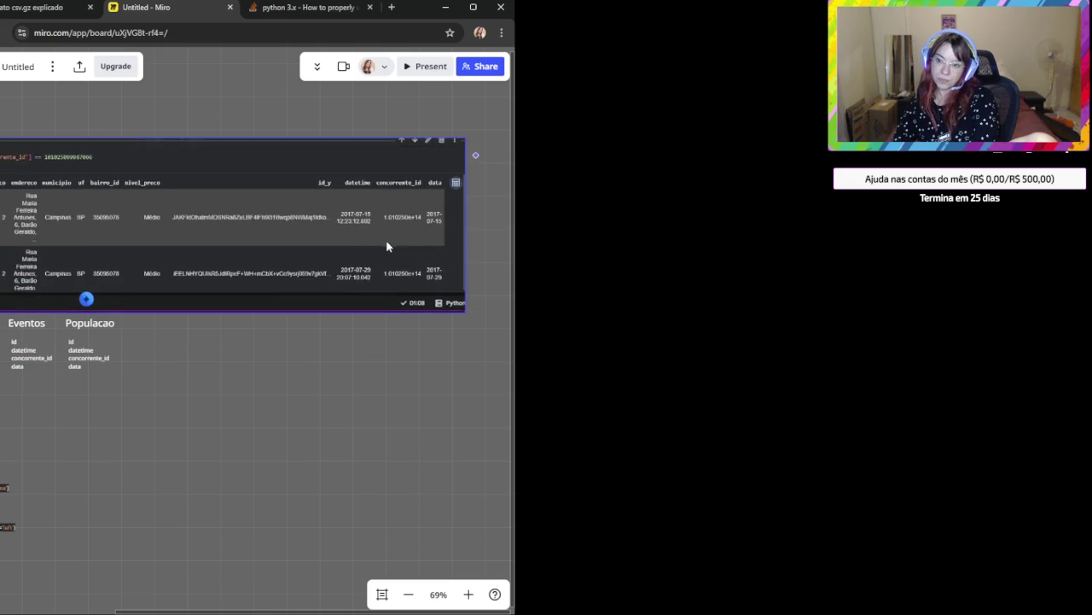
{"action": "scroll", "coordinate": [197, 430], "scroll_direction": "down", "scroll_amount": 1}
{"action": "left_click_drag", "start_coordinate": [153, 431], "coordinate": [320, 406]}
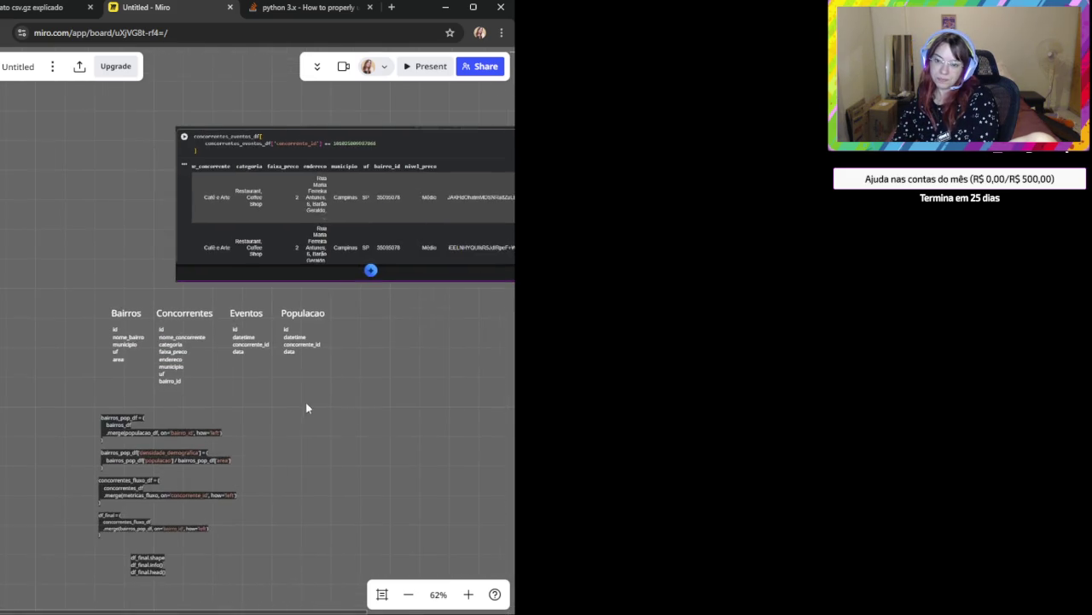
{"action": "scroll", "coordinate": [171, 425], "scroll_direction": "up", "scroll_amount": 2}
{"action": "scroll", "coordinate": [164, 382], "scroll_direction": "up", "scroll_amount": 3}
{"action": "left_click", "coordinate": [103, 279]}
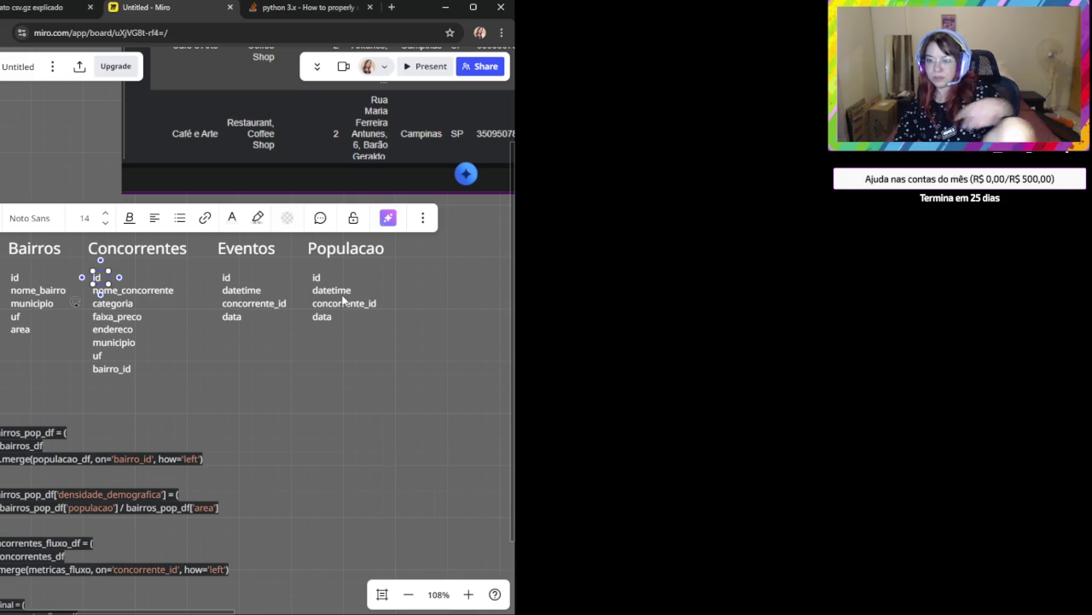
Copy concorrente_id from the Populacao schema and paste it over Concorrentes' id field.
{"action": "left_click", "coordinate": [344, 303]}
{"action": "double_click", "coordinate": [344, 303]}
{"action": "key", "text": "ctrl+c"}
{"action": "left_click", "coordinate": [98, 278]}
{"action": "double_click", "coordinate": [97, 277]}
{"action": "key", "text": "ctrl+v"}
{"action": "left_click", "coordinate": [187, 373]}
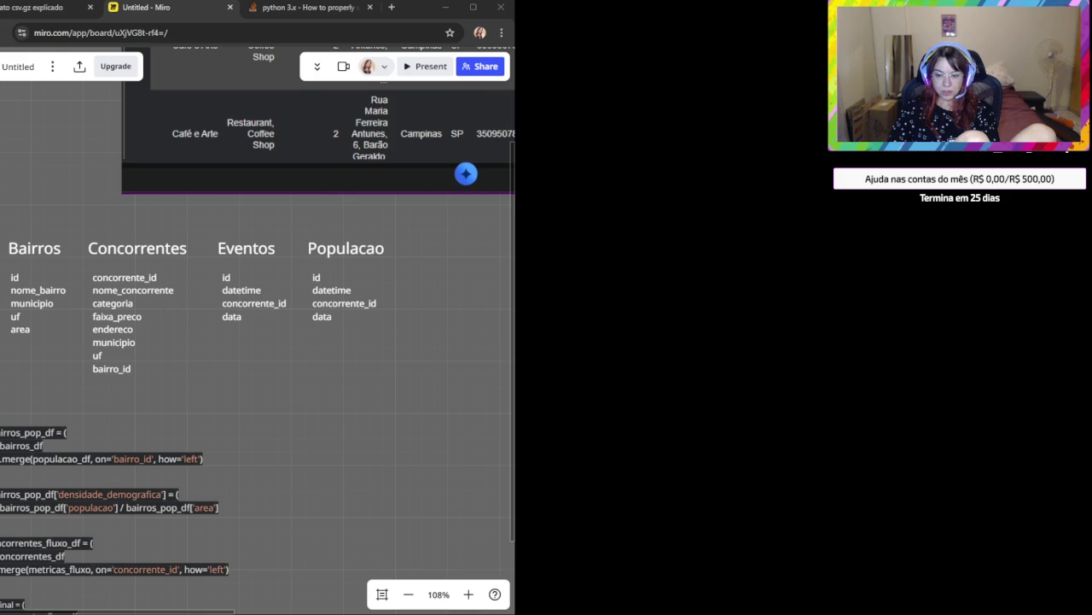
Prefix the Bairros id field with 'bairro_' so it reads bairro_id.
{"action": "left_click", "coordinate": [171, 608]}
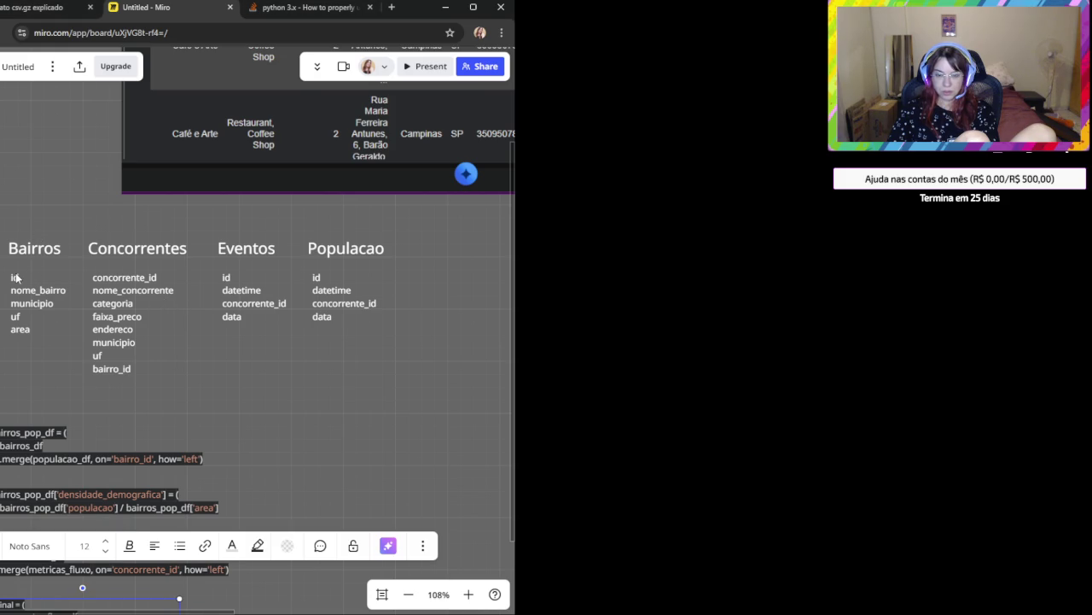
{"action": "left_click", "coordinate": [16, 279]}
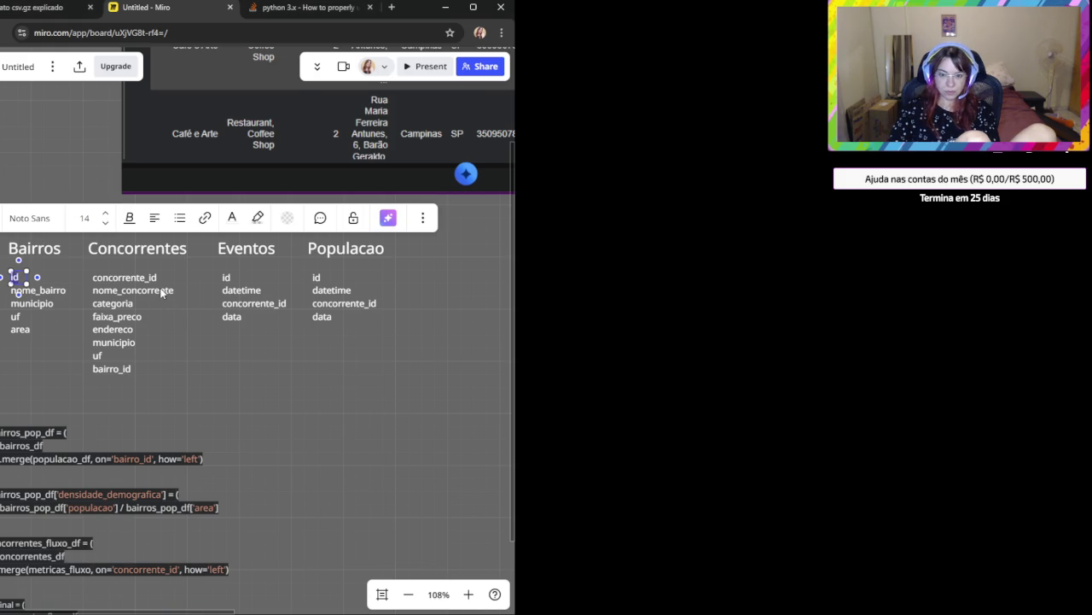
{"action": "type", "text": "bairro_"}
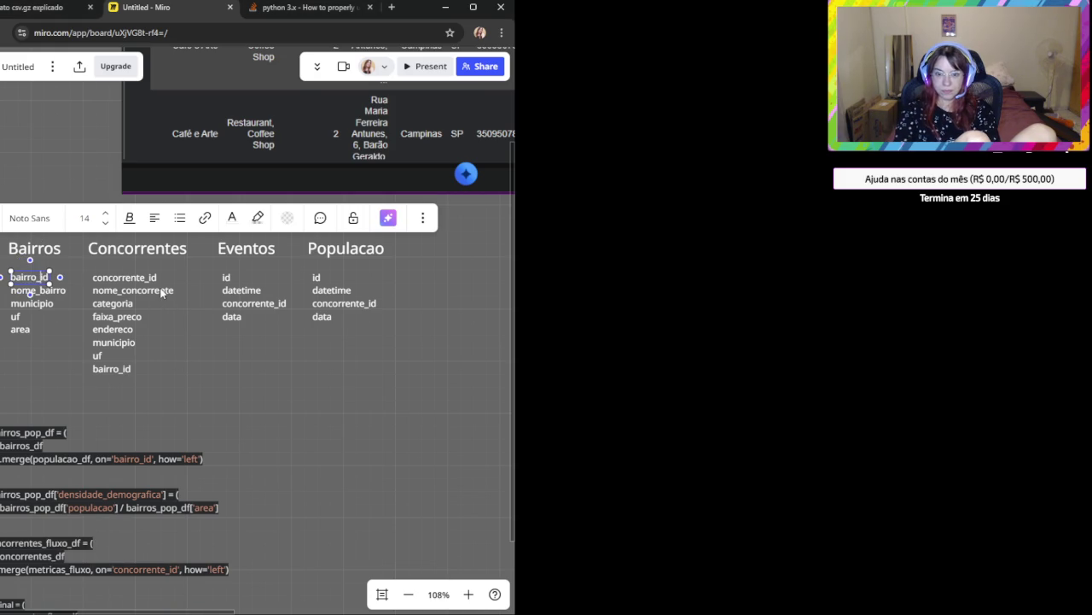
{"action": "key", "text": "shift+Left"}
{"action": "key", "text": "shift+Left"}
{"action": "key", "text": "shift+Left"}
{"action": "key", "text": "shift+Left"}
{"action": "key", "text": "shift+Left"}
{"action": "key", "text": "shift+Left"}
{"action": "key", "text": "shift+Left"}
{"action": "key", "text": "Escape"}
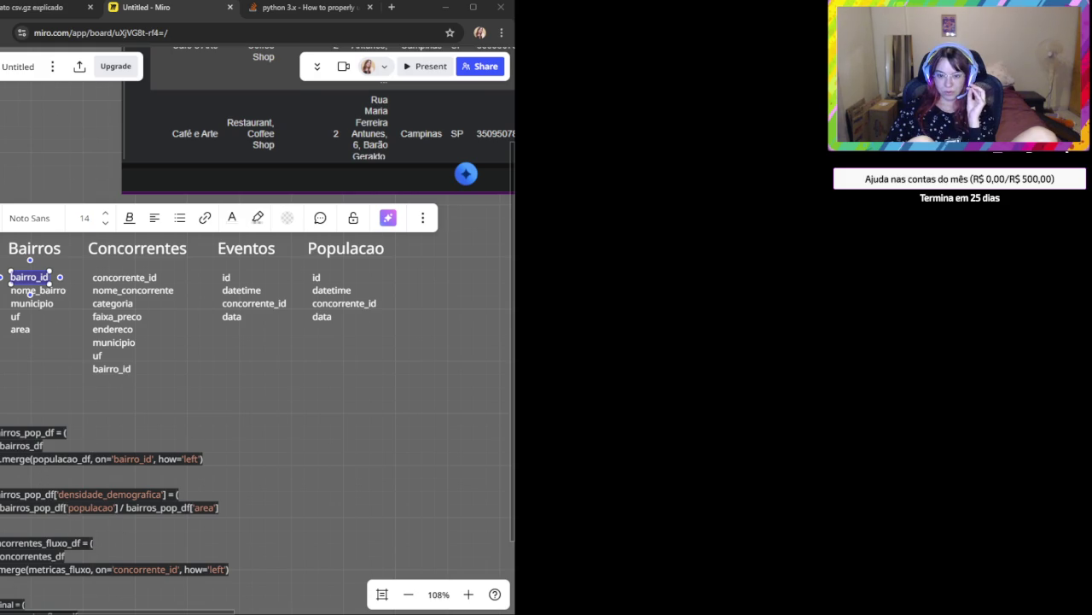
Pan down to the merge code and select the concorrentes_fluxo_df block.
{"action": "scroll", "coordinate": [250, 480], "scroll_direction": "down", "scroll_amount": 2}
{"action": "scroll", "coordinate": [253, 490], "scroll_direction": "up", "scroll_amount": 2}
{"action": "scroll", "coordinate": [310, 349], "scroll_direction": "up", "scroll_amount": 2}
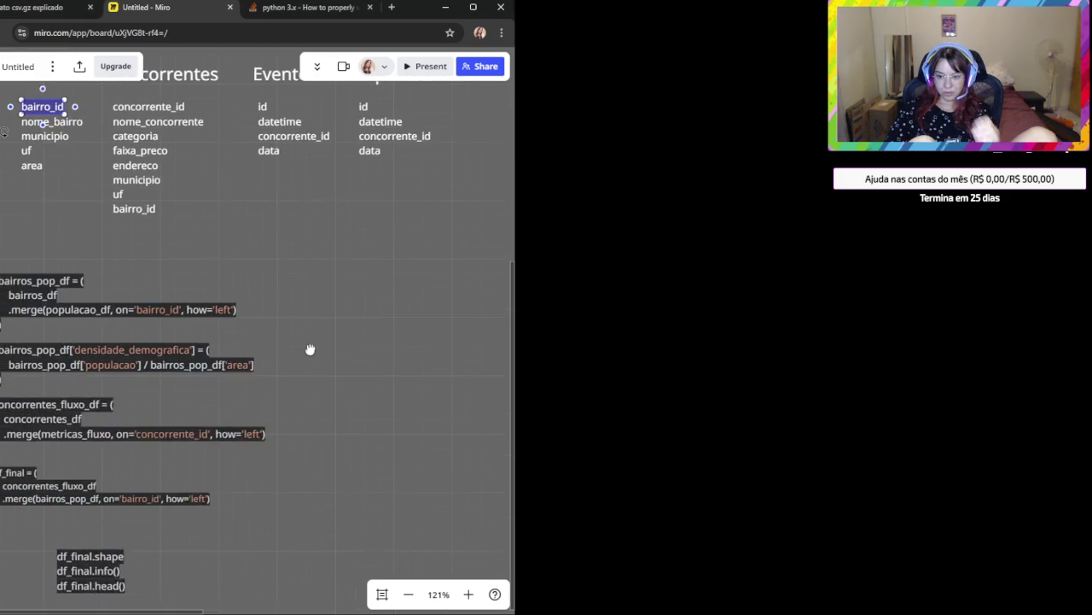
{"action": "left_click_drag", "start_coordinate": [309, 349], "coordinate": [360, 320]}
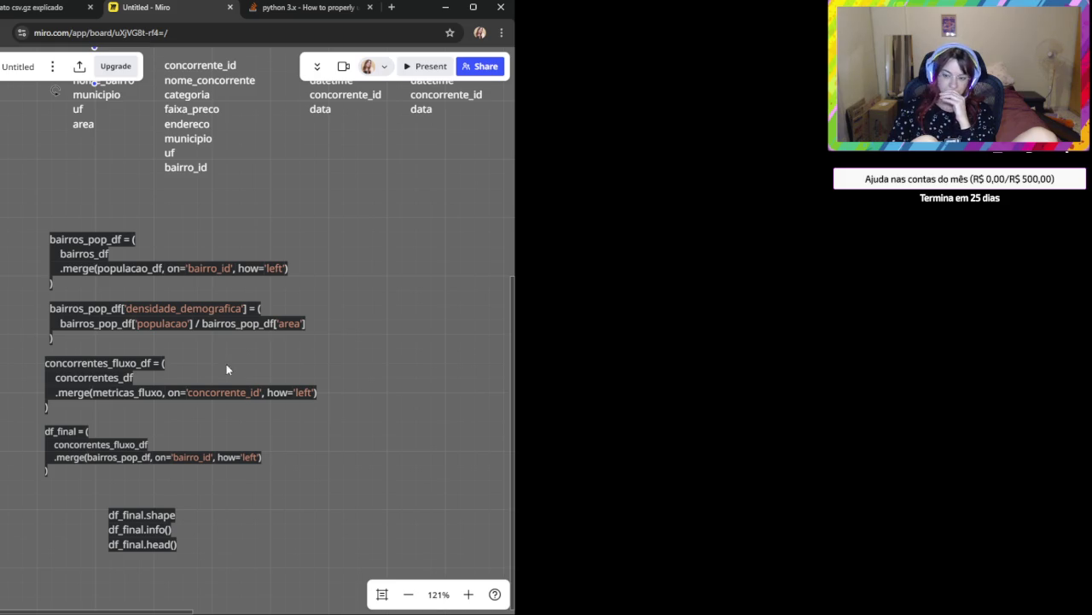
{"action": "left_click", "coordinate": [218, 390]}
{"action": "left_click", "coordinate": [387, 379]}
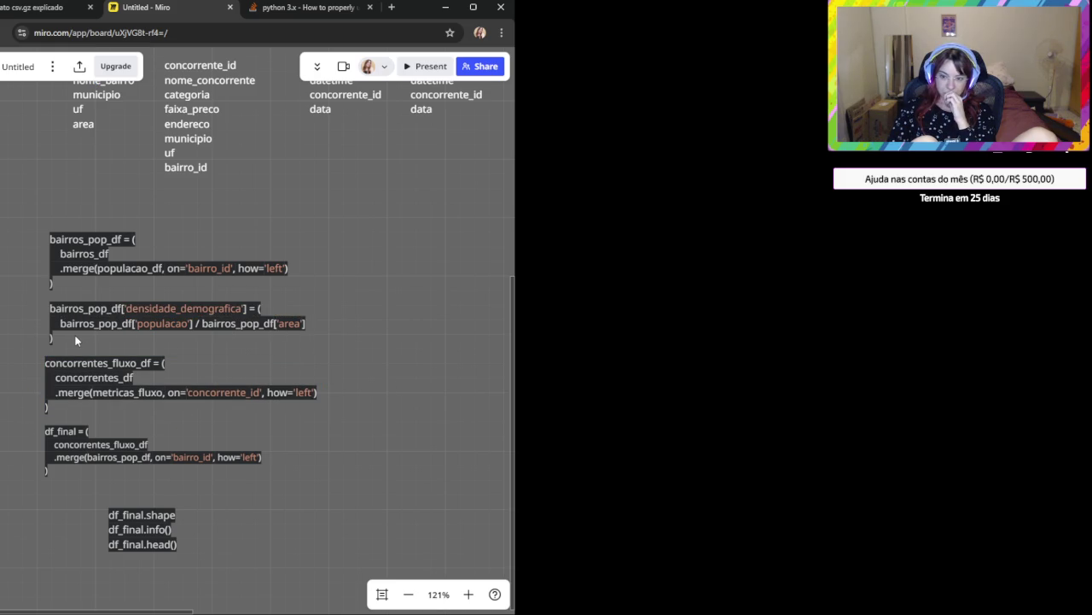
{"action": "left_click", "coordinate": [68, 239]}
{"action": "left_click", "coordinate": [36, 227]}
{"action": "left_click", "coordinate": [86, 312]}
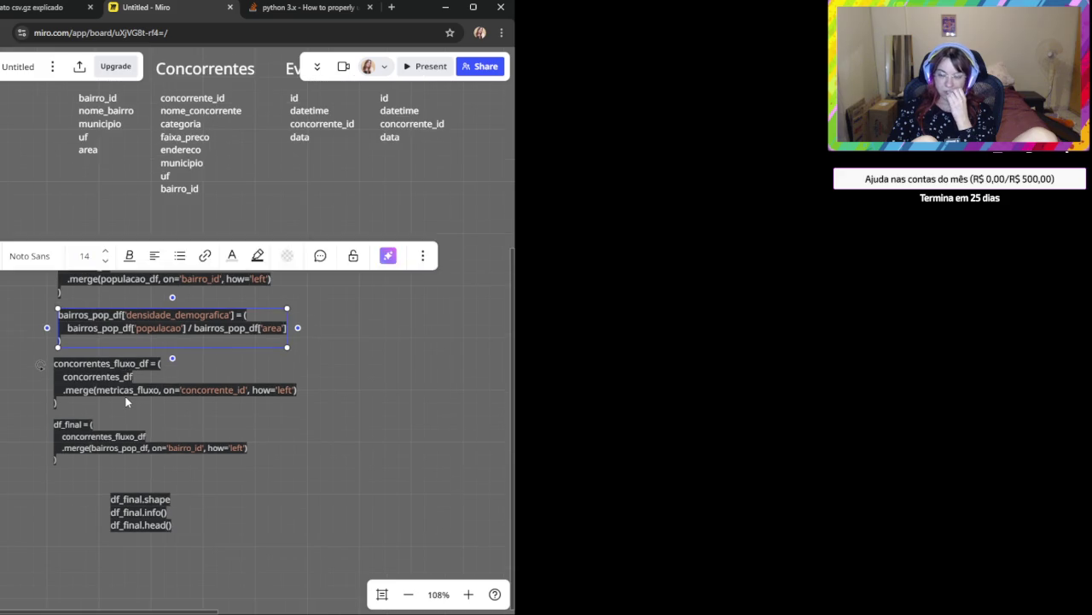
{"action": "scroll", "coordinate": [126, 401], "scroll_direction": "up", "scroll_amount": 2}
{"action": "left_click_drag", "start_coordinate": [188, 410], "coordinate": [214, 338]}
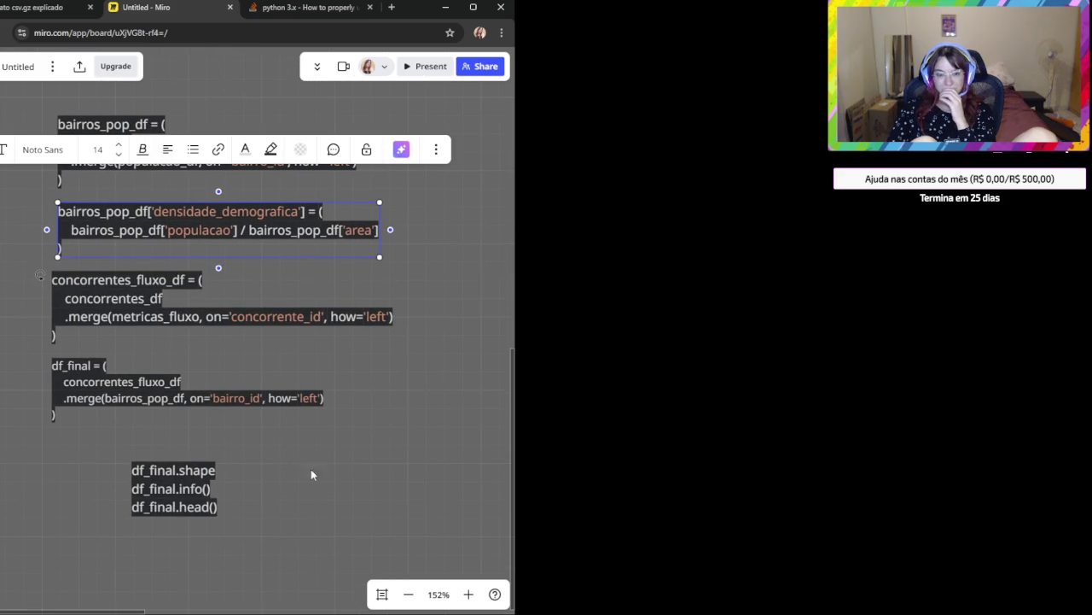
{"action": "key", "text": "Escape"}
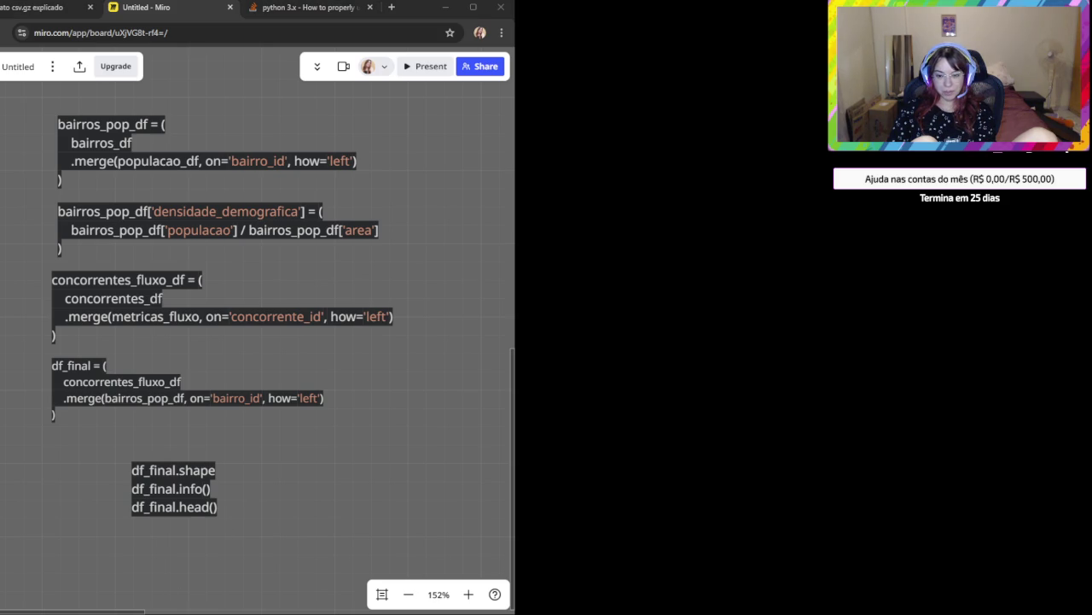
{"action": "scroll", "coordinate": [198, 531], "scroll_direction": "down", "scroll_amount": 2}
{"action": "scroll", "coordinate": [198, 531], "scroll_direction": "down", "scroll_amount": 4}
Paste the copied code block and move it below df_final.head().
{"action": "key", "text": "ctrl+v"}
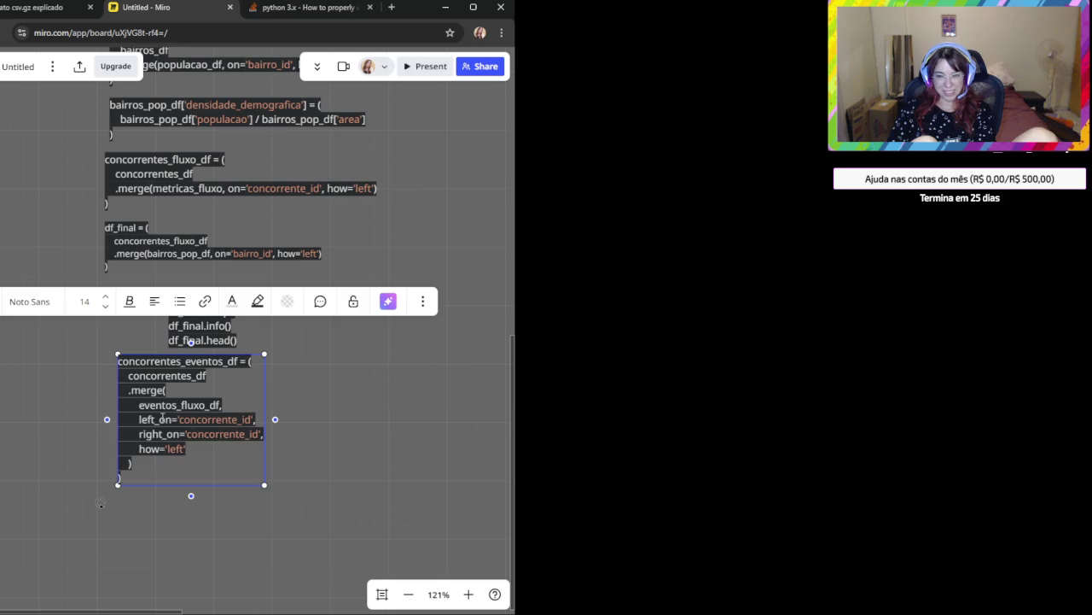
{"action": "left_click", "coordinate": [278, 481]}
{"action": "left_click_drag", "start_coordinate": [197, 379], "coordinate": [182, 425]}
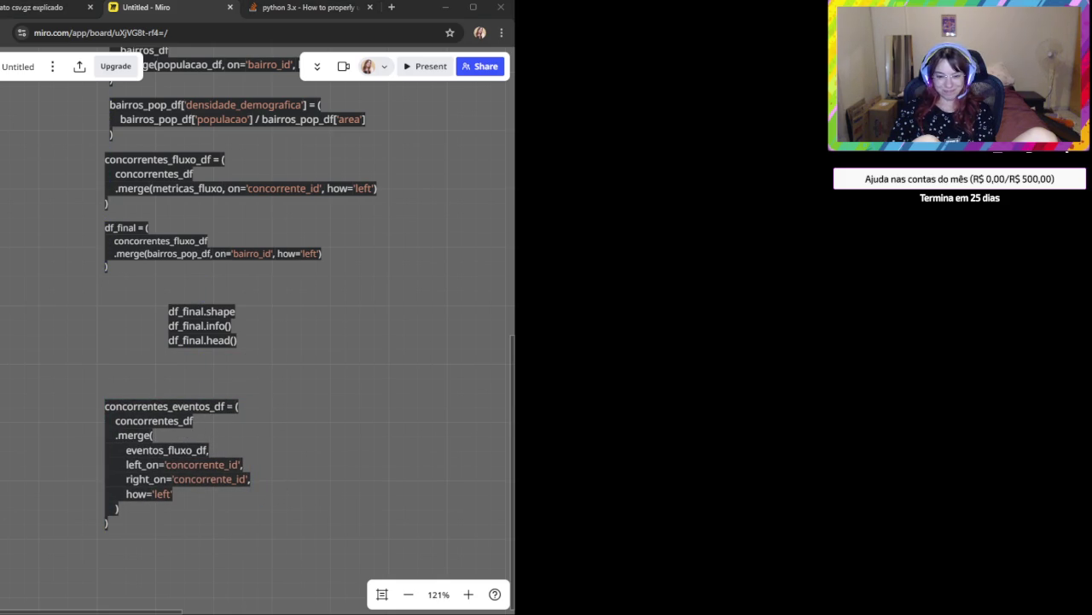
{"action": "left_click", "coordinate": [153, 407]}
{"action": "double_click", "coordinate": [155, 407]}
{"action": "left_click", "coordinate": [227, 407]}
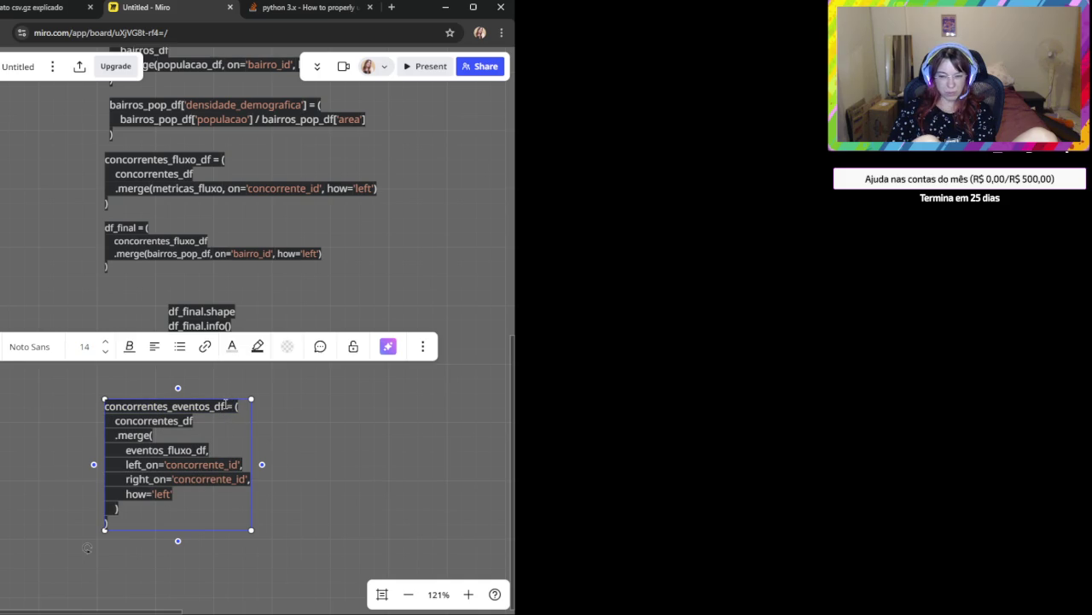
{"action": "left_click_drag", "start_coordinate": [101, 406], "coordinate": [239, 406]}
{"action": "key", "text": "ctrl+c"}
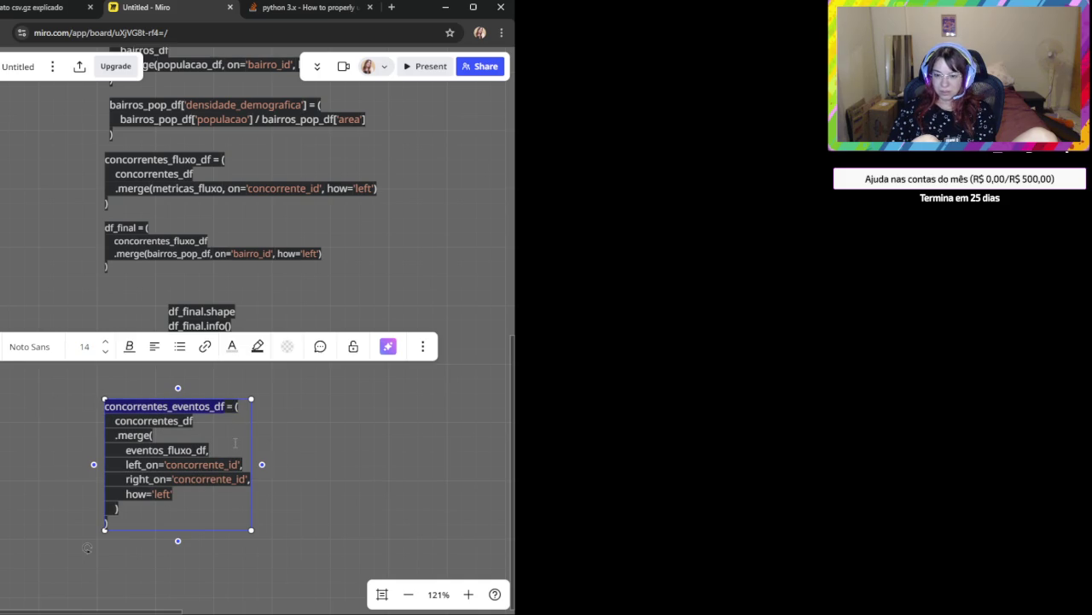
Replace concorrentes_df on the block's second line with concorrentes_eventos_df.
{"action": "key", "text": "alt+Tab"}
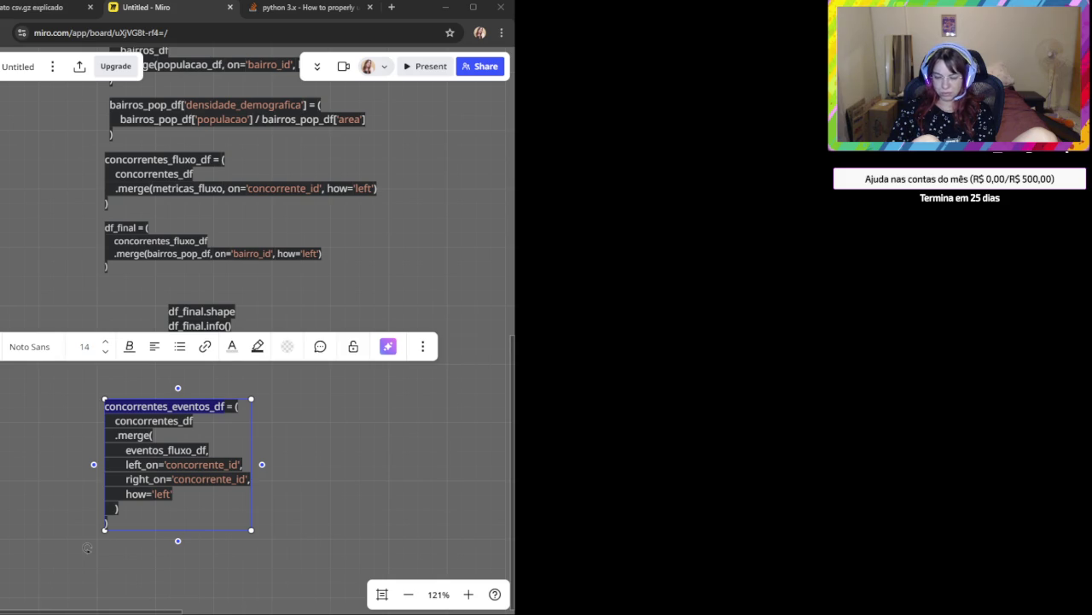
{"action": "key", "text": "alt+Tab"}
{"action": "left_click", "coordinate": [303, 510]}
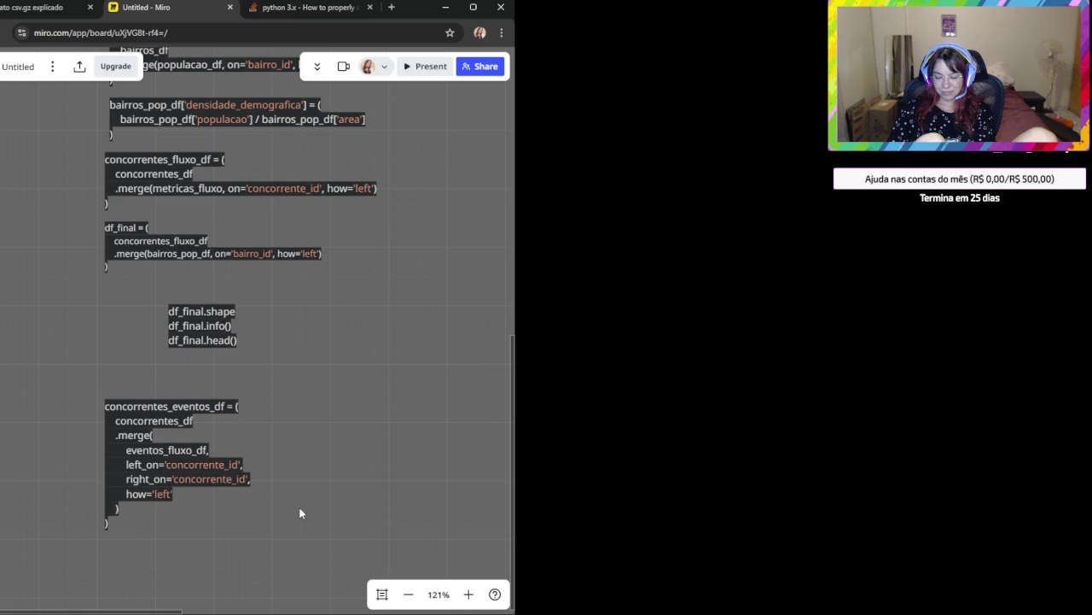
{"action": "left_click", "coordinate": [180, 527]}
{"action": "left_click", "coordinate": [356, 551]}
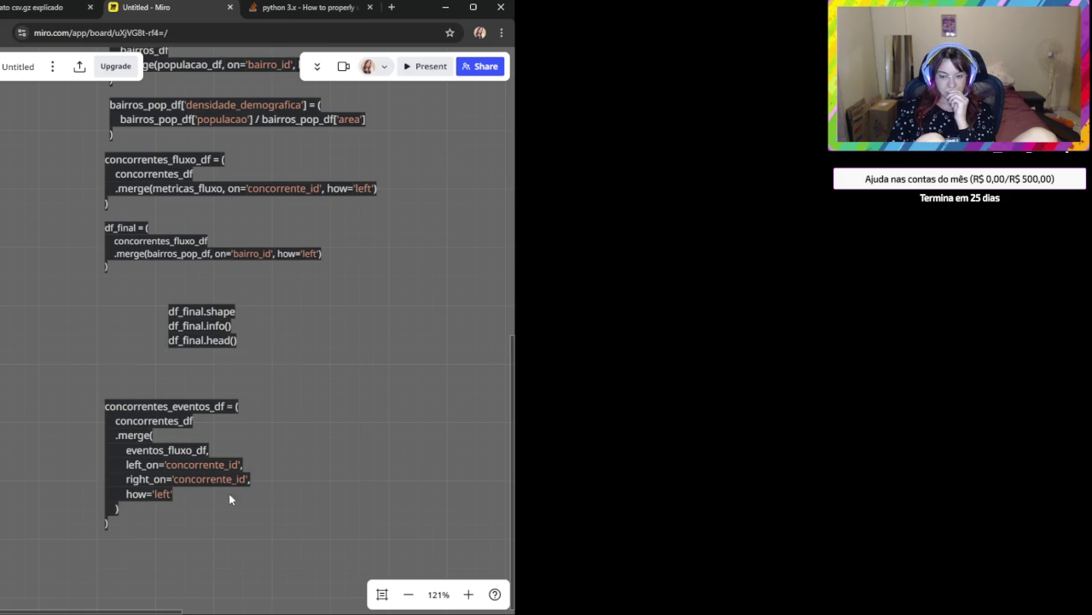
{"action": "left_click", "coordinate": [139, 411]}
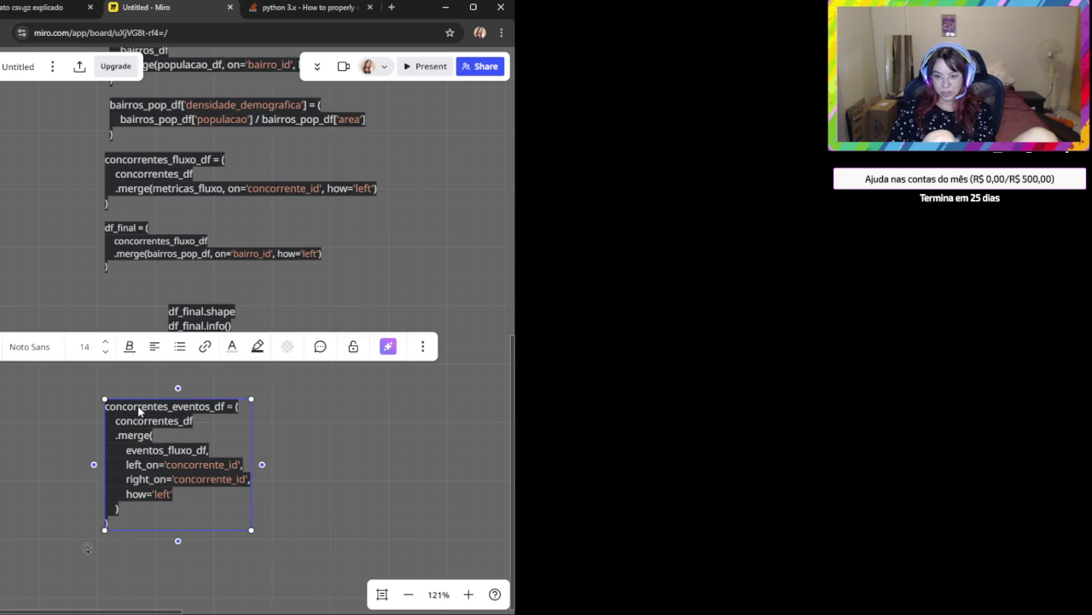
{"action": "left_click", "coordinate": [224, 538]}
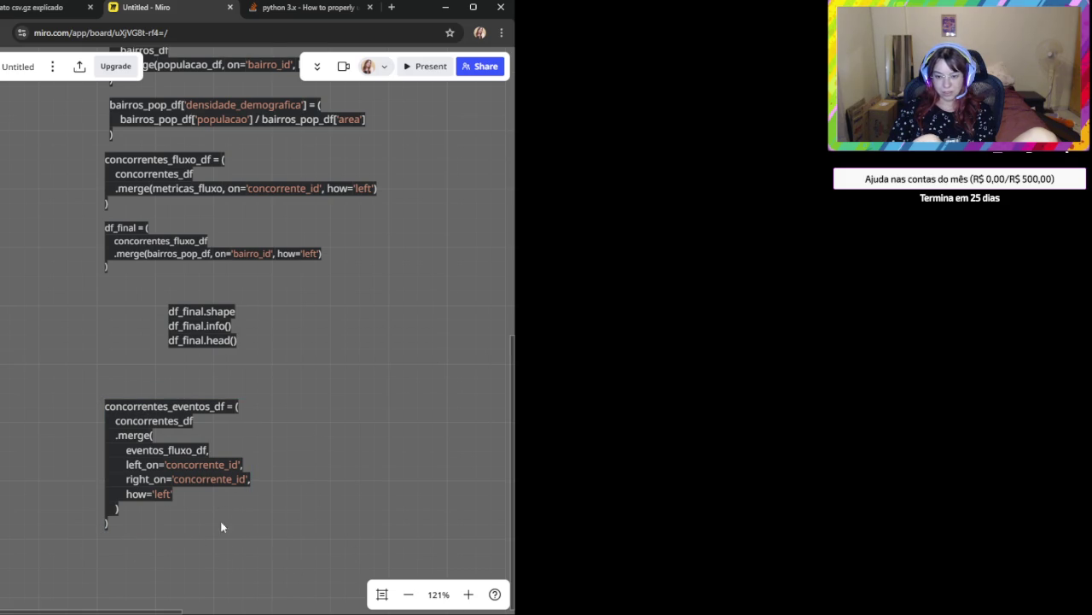
{"action": "left_click", "coordinate": [147, 424]}
{"action": "double_click", "coordinate": [154, 420]}
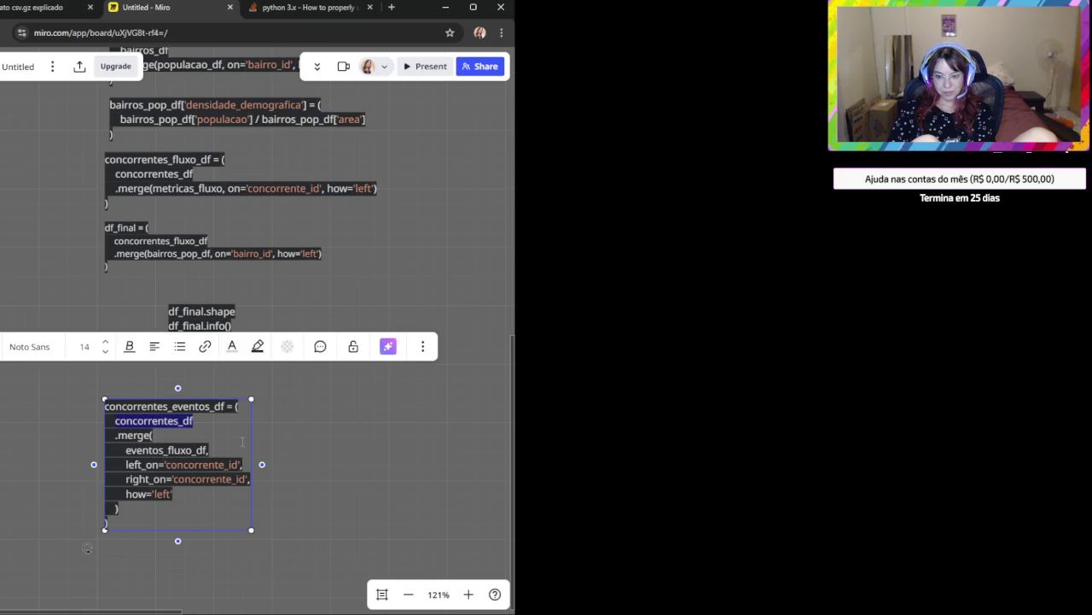
{"action": "key", "text": "ctrl+v"}
Pan up to check the Populacao table title in the schemas.
{"action": "triple_click", "coordinate": [178, 406]}
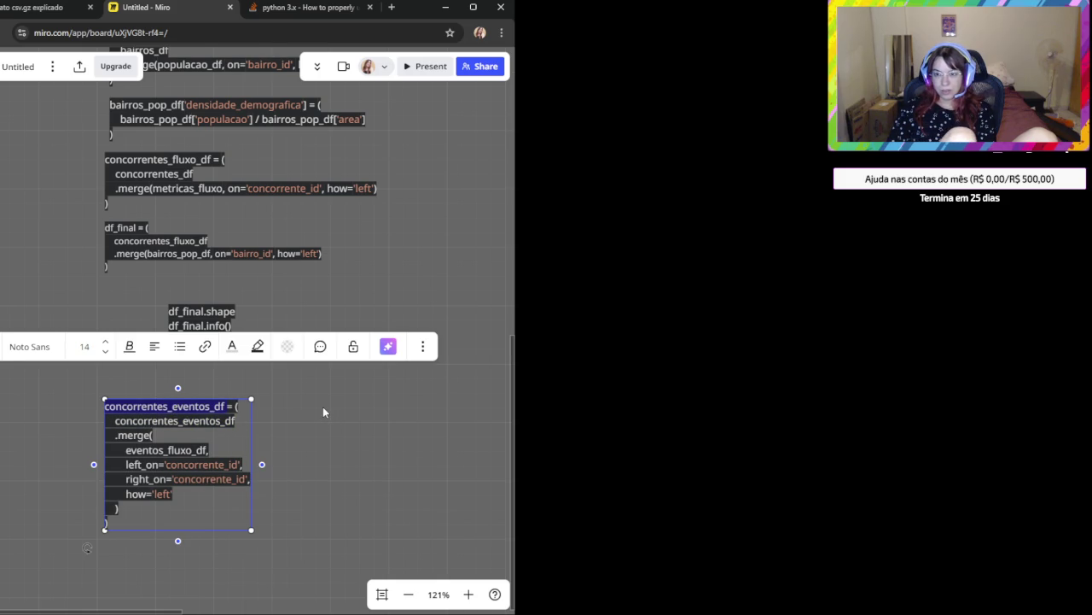
{"action": "left_click_drag", "start_coordinate": [303, 237], "coordinate": [302, 240]}
{"action": "scroll", "coordinate": [282, 384], "scroll_direction": "up", "scroll_amount": 5}
{"action": "scroll", "coordinate": [283, 373], "scroll_direction": "right", "scroll_amount": 2}
{"action": "left_click", "coordinate": [342, 221]}
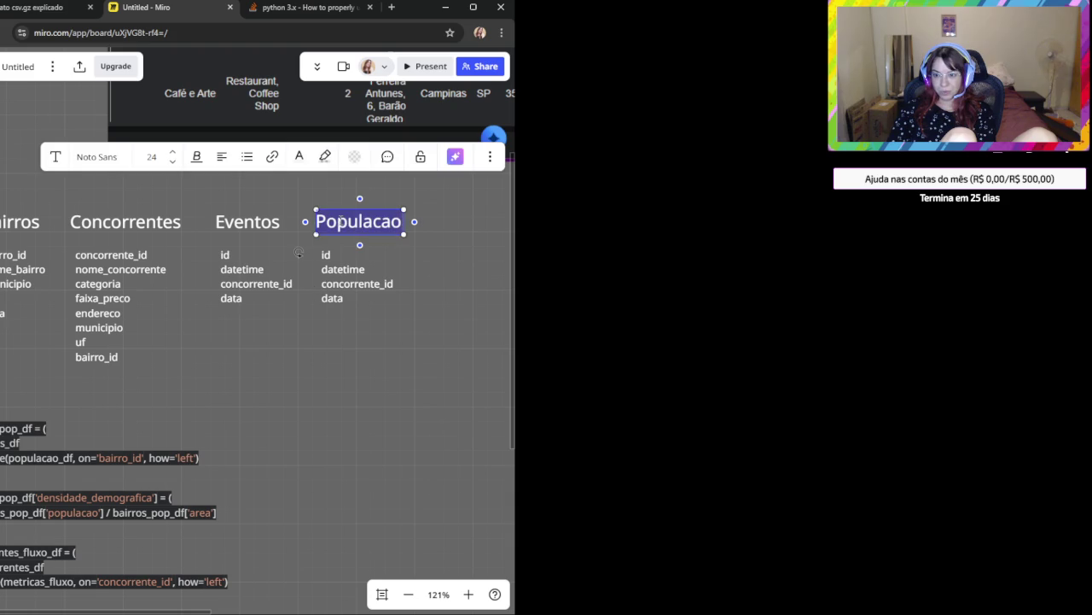
{"action": "scroll", "coordinate": [301, 448], "scroll_direction": "down", "scroll_amount": 5}
{"action": "scroll", "coordinate": [301, 447], "scroll_direction": "left", "scroll_amount": 2}
{"action": "scroll", "coordinate": [453, 184], "scroll_direction": "down", "scroll_amount": 5}
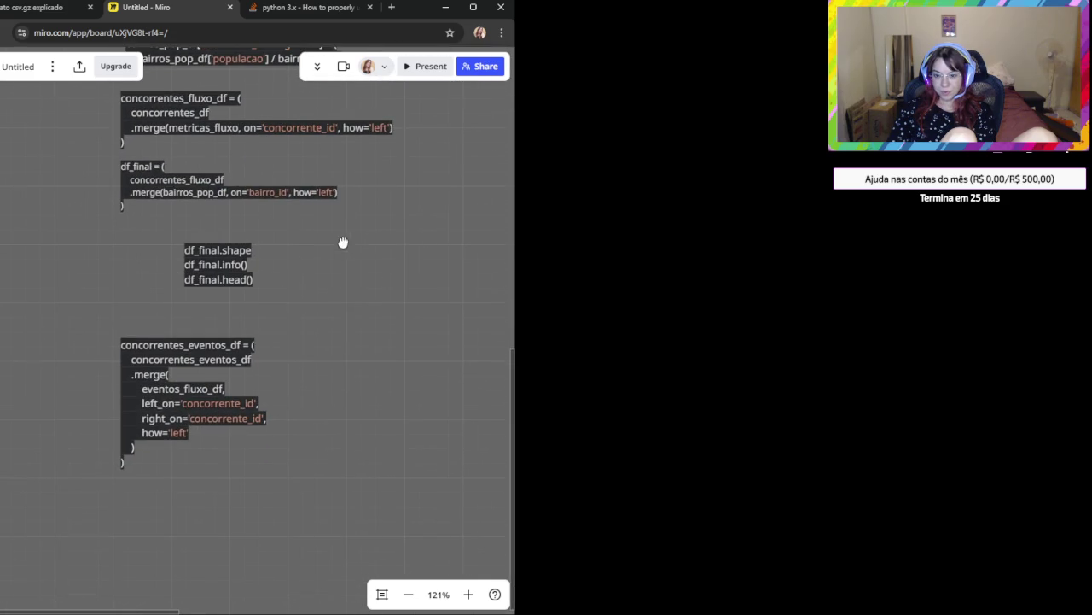
Rename the block's first-line variable to concorrentes_pop_df.
{"action": "left_click", "coordinate": [175, 351]}
{"action": "key", "text": "Right"}
{"action": "key", "text": "Right"}
{"action": "key", "text": "Right"}
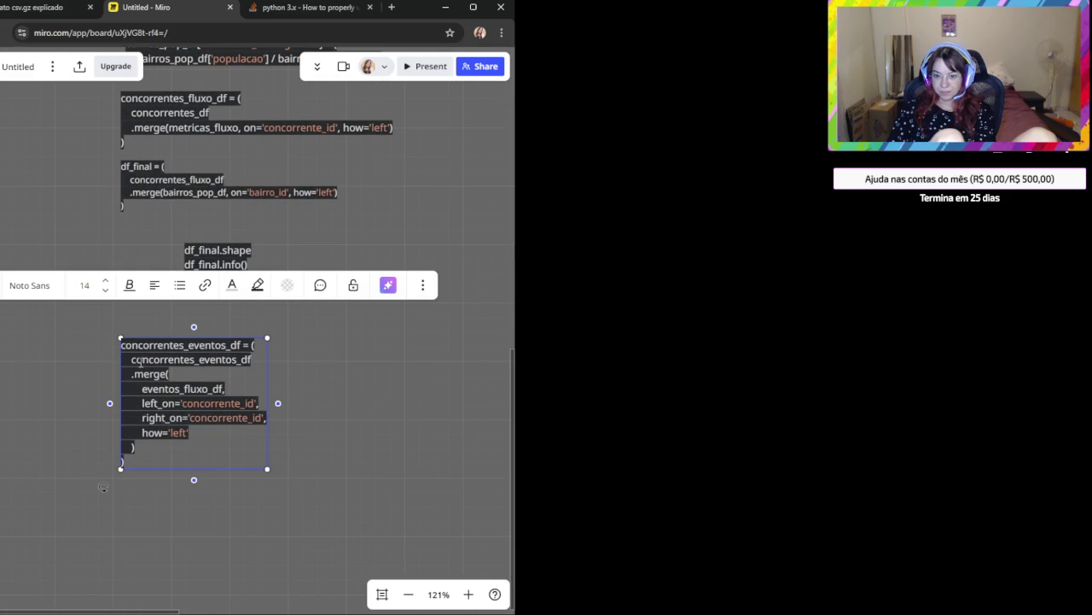
{"action": "left_click", "coordinate": [226, 344], "text": "shift"}
{"action": "key", "text": "BackSpace"}
{"action": "type", "text": "pop"}
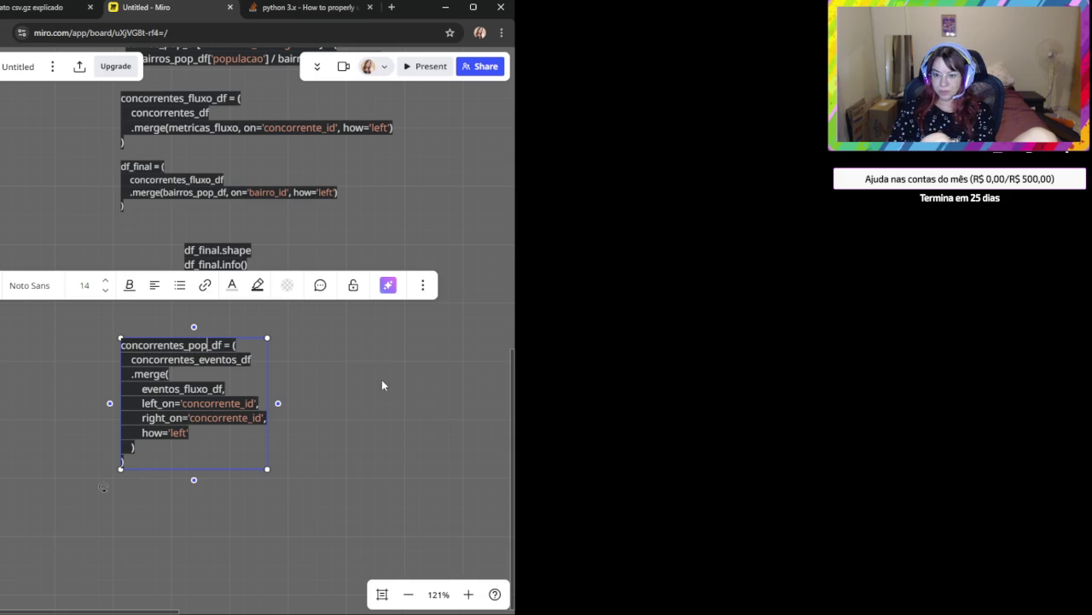
{"action": "double_click", "coordinate": [192, 359]}
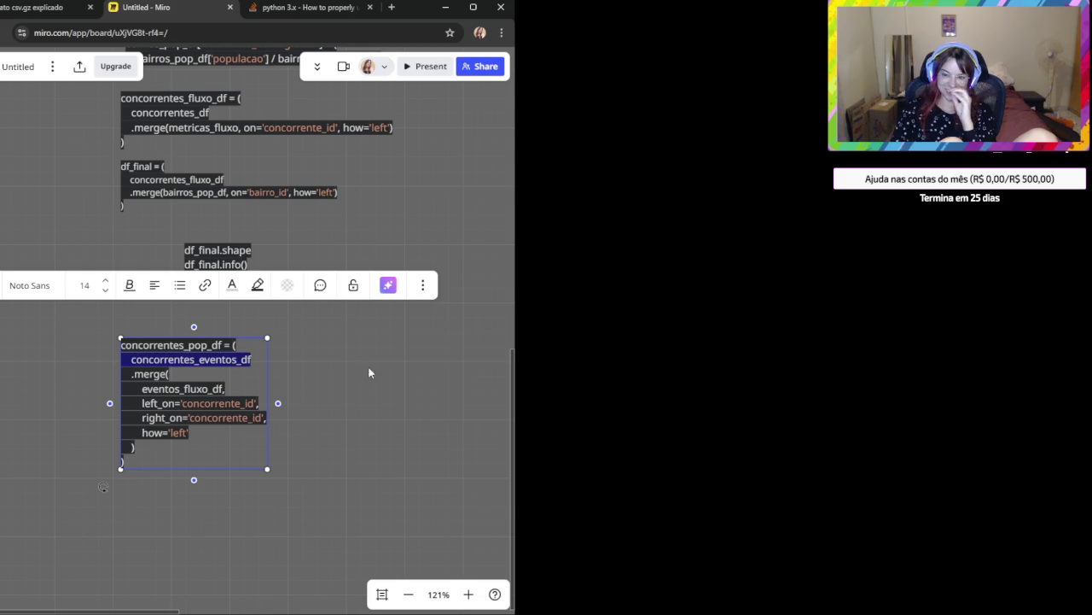
{"action": "left_click", "coordinate": [364, 401]}
{"action": "left_click_drag", "start_coordinate": [189, 207], "coordinate": [208, 296]}
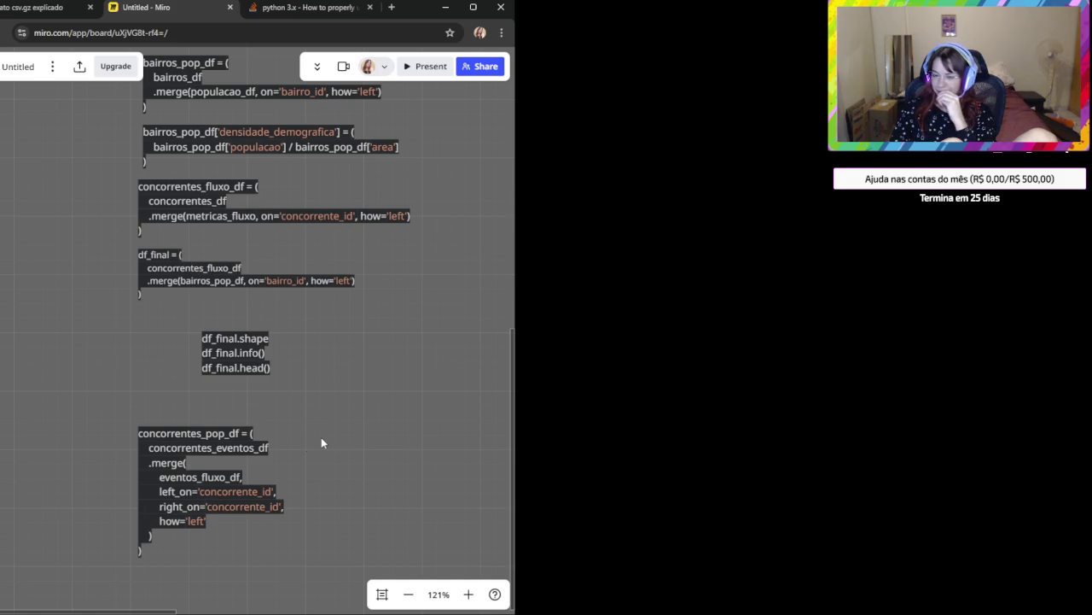
Insert 'even_' into the variable name so it reads concorrentes_pop_even_df.
{"action": "scroll", "coordinate": [269, 459], "scroll_direction": "down", "scroll_amount": 1}
{"action": "scroll", "coordinate": [270, 459], "scroll_direction": "down", "scroll_amount": 1}
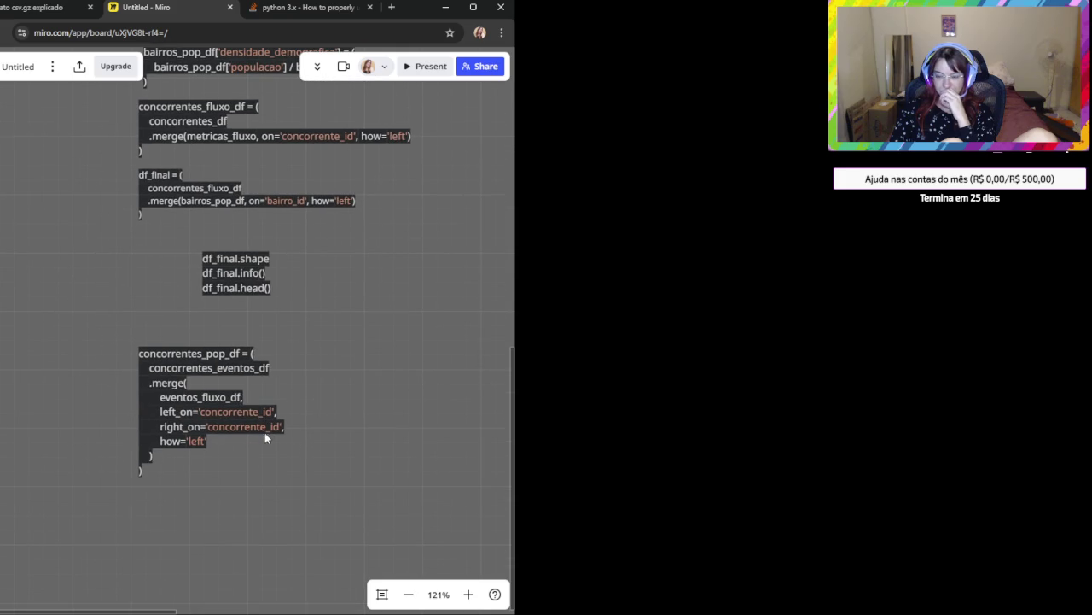
{"action": "left_click", "coordinate": [215, 455]}
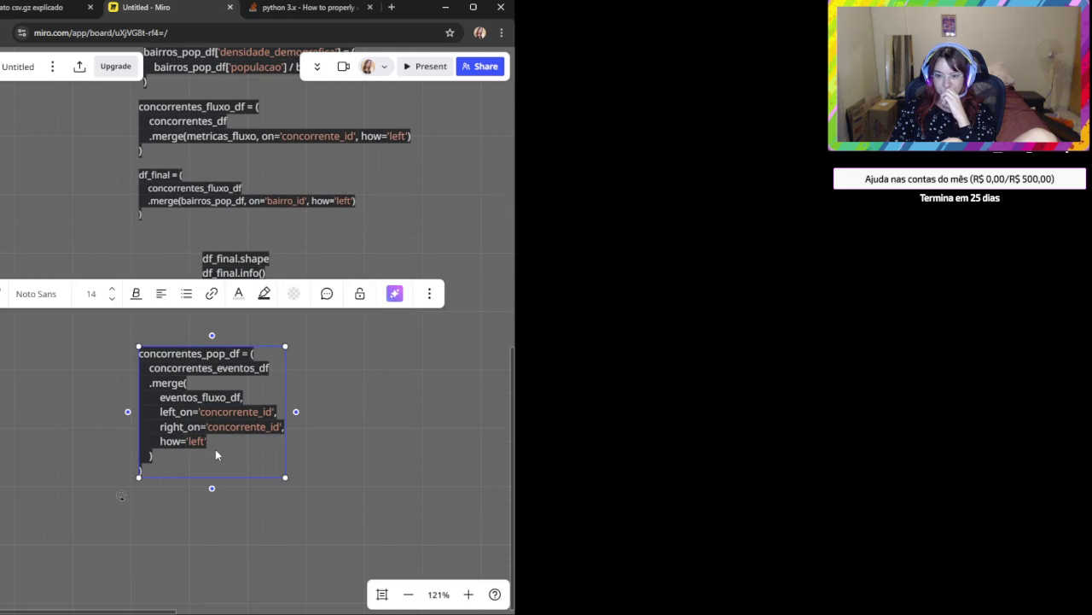
{"action": "left_click", "coordinate": [324, 483]}
{"action": "left_click", "coordinate": [197, 357]}
{"action": "double_click", "coordinate": [176, 352]}
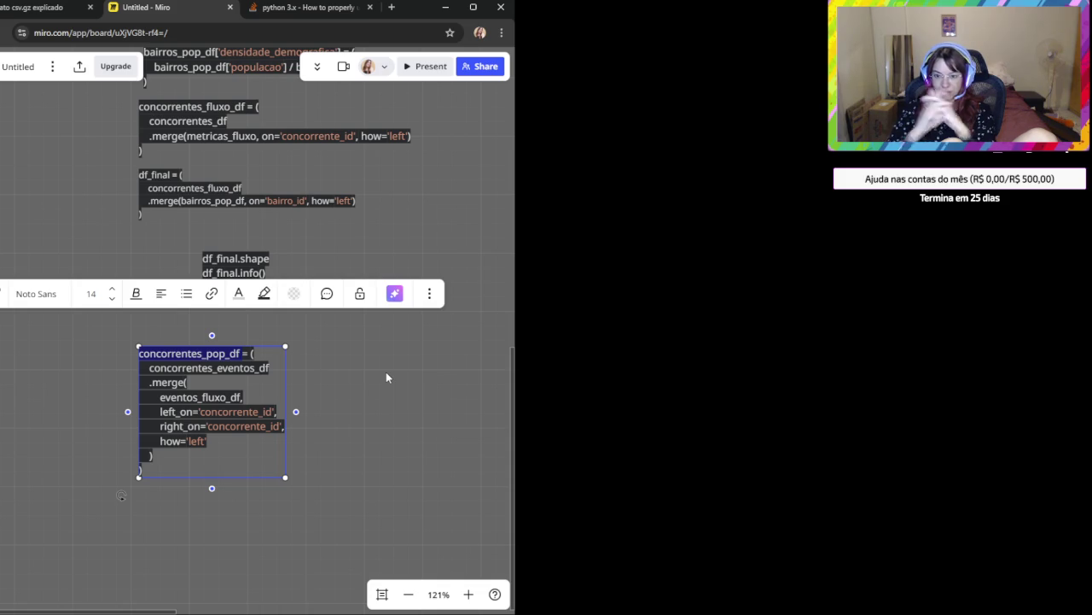
{"action": "double_click", "coordinate": [212, 368]}
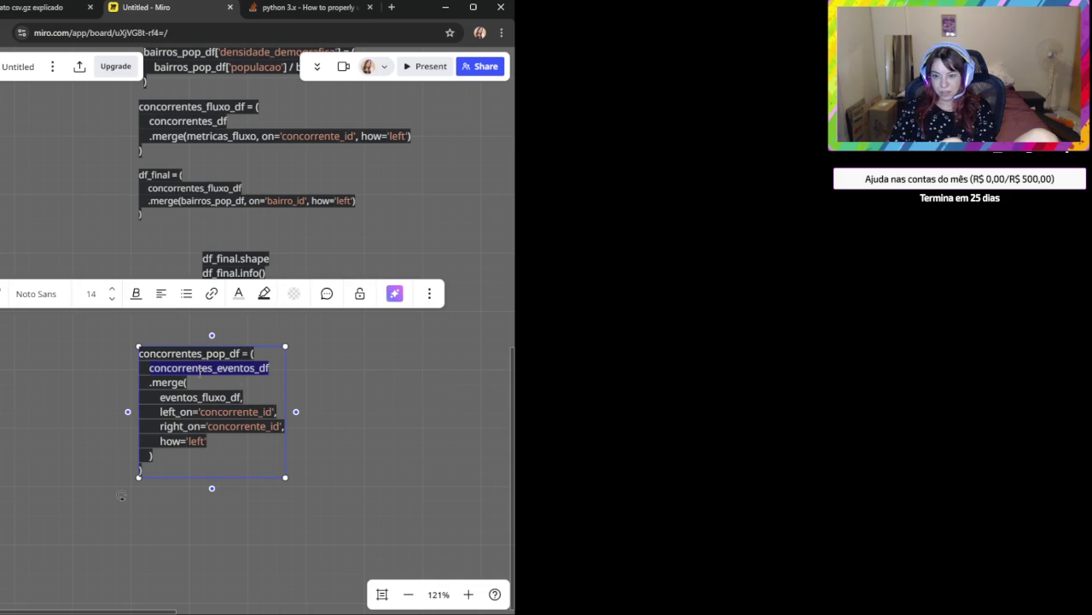
{"action": "double_click", "coordinate": [182, 356]}
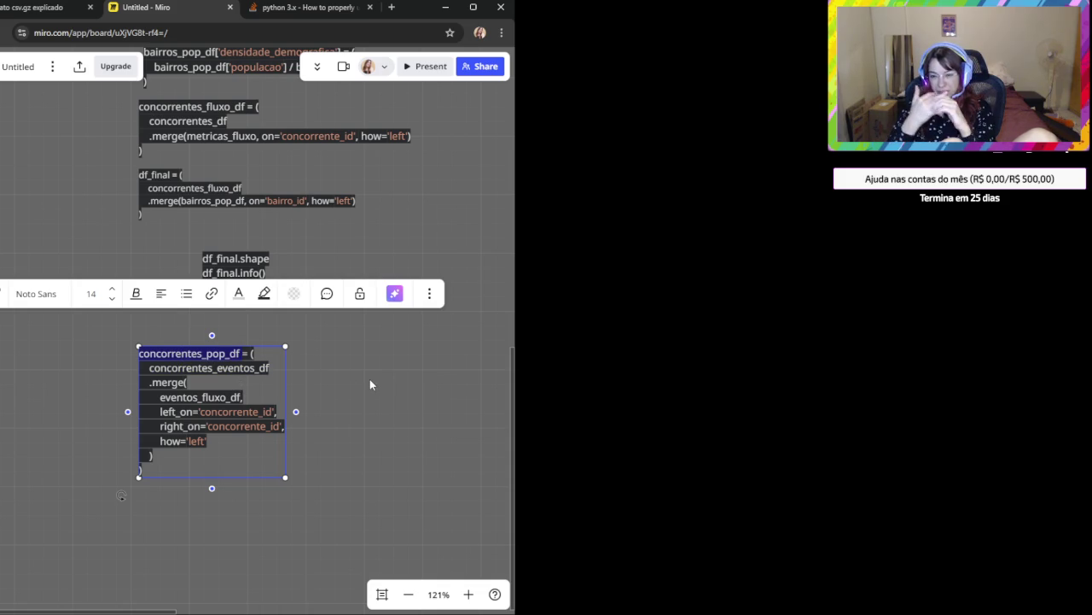
{"action": "left_click", "coordinate": [229, 352]}
{"action": "type", "text": "e"}
{"action": "type", "text": "vent"}
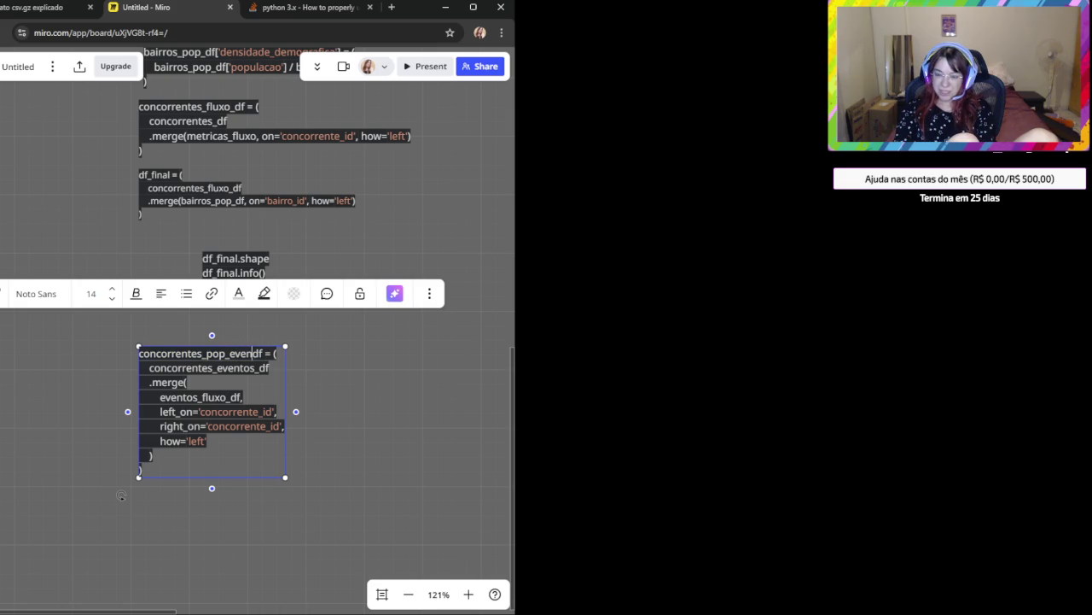
{"action": "key", "text": "BackSpace"}
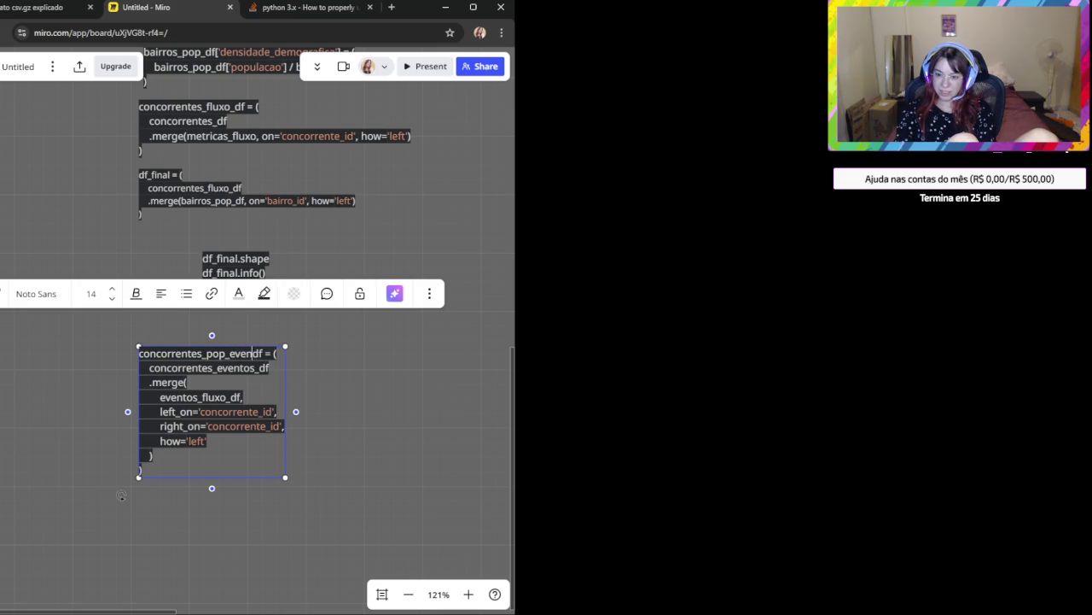
{"action": "key", "text": "BackSpace"}
{"action": "type", "text": "_o"}
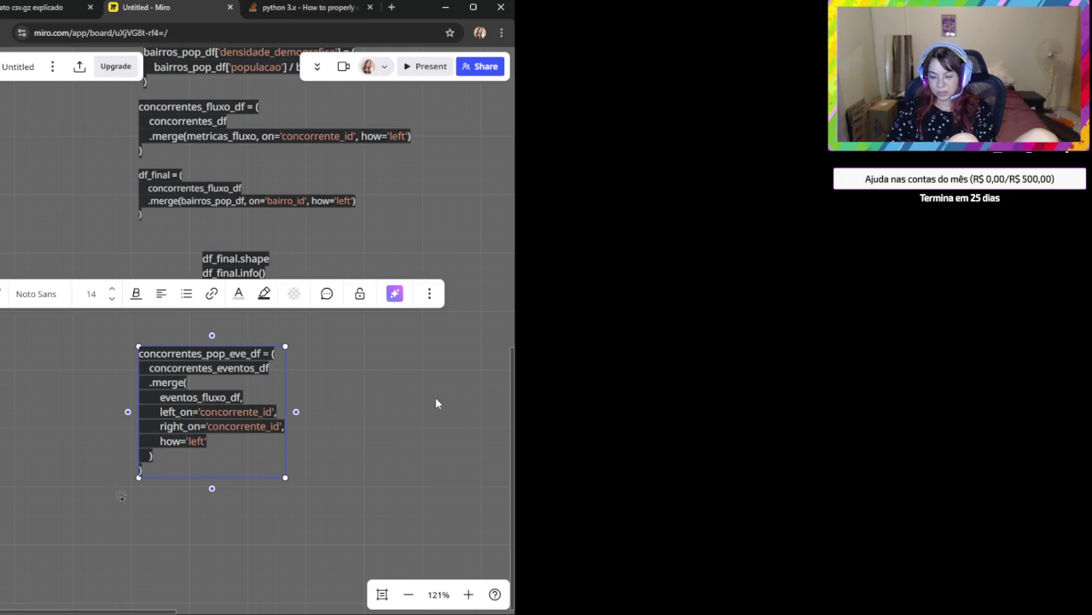
{"action": "type", "text": "n"}
Reopen the code block and highlight the eventos_fluxo_df name for replacement.
{"action": "right_click", "coordinate": [435, 397]}
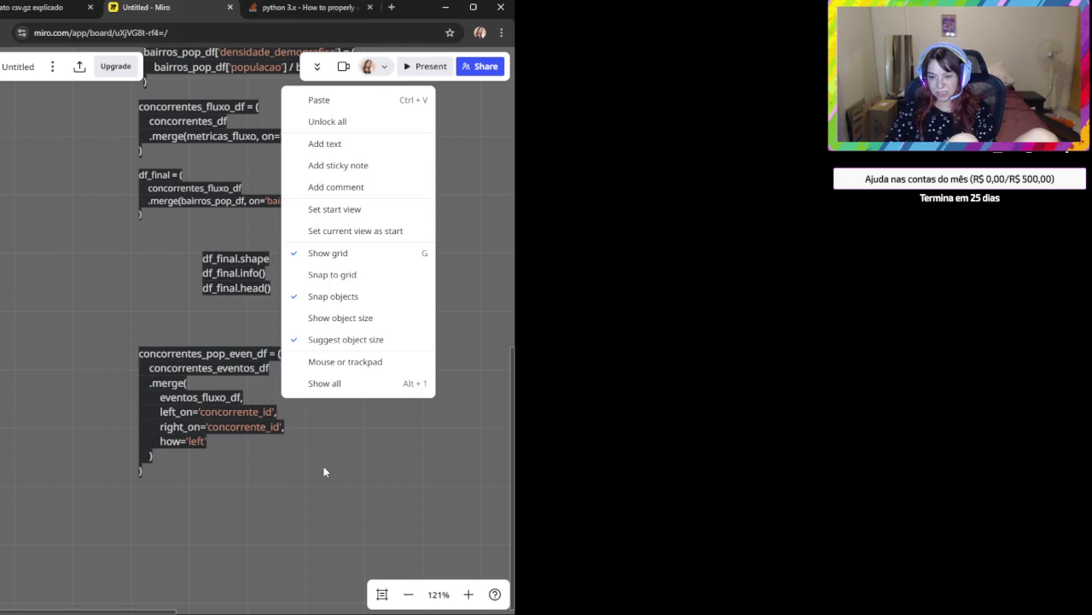
{"action": "left_click", "coordinate": [324, 471]}
{"action": "left_click", "coordinate": [203, 363]}
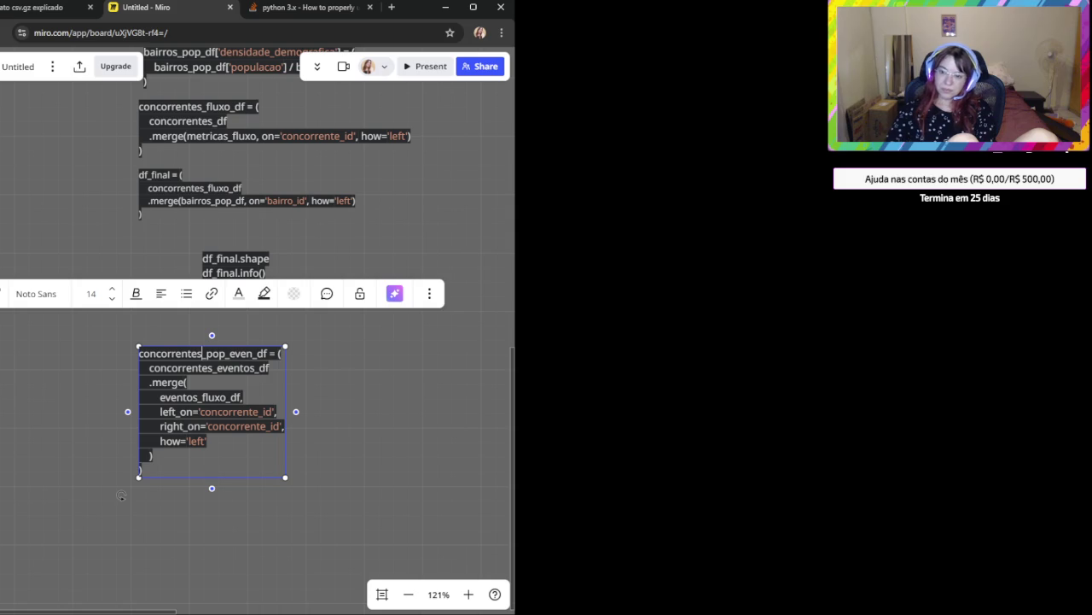
{"action": "left_click", "coordinate": [390, 453]}
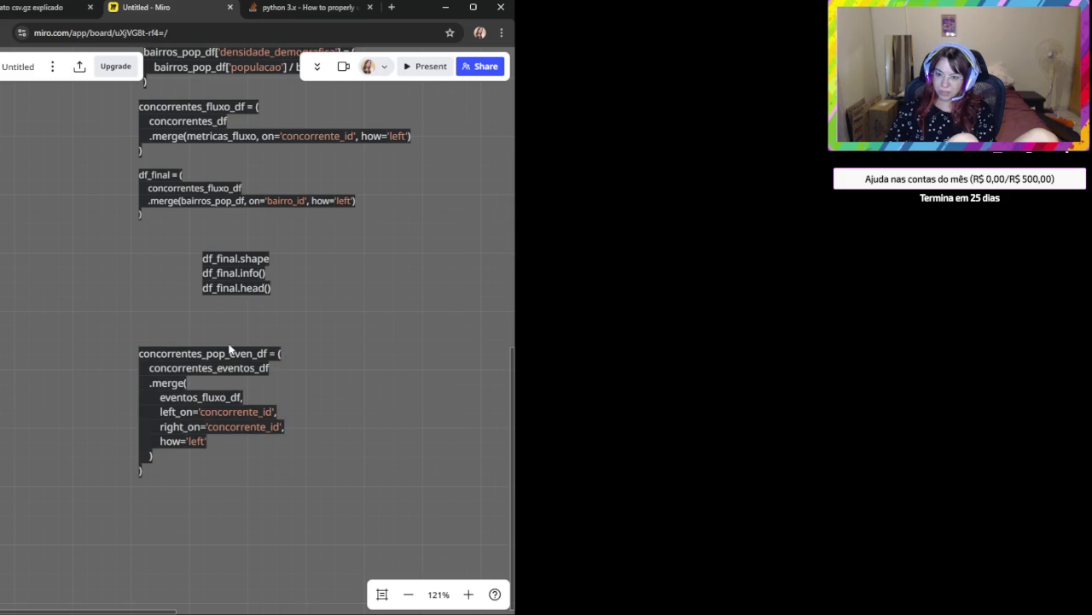
{"action": "double_click", "coordinate": [242, 355]}
{"action": "double_click", "coordinate": [203, 400]}
{"action": "double_click", "coordinate": [241, 371]}
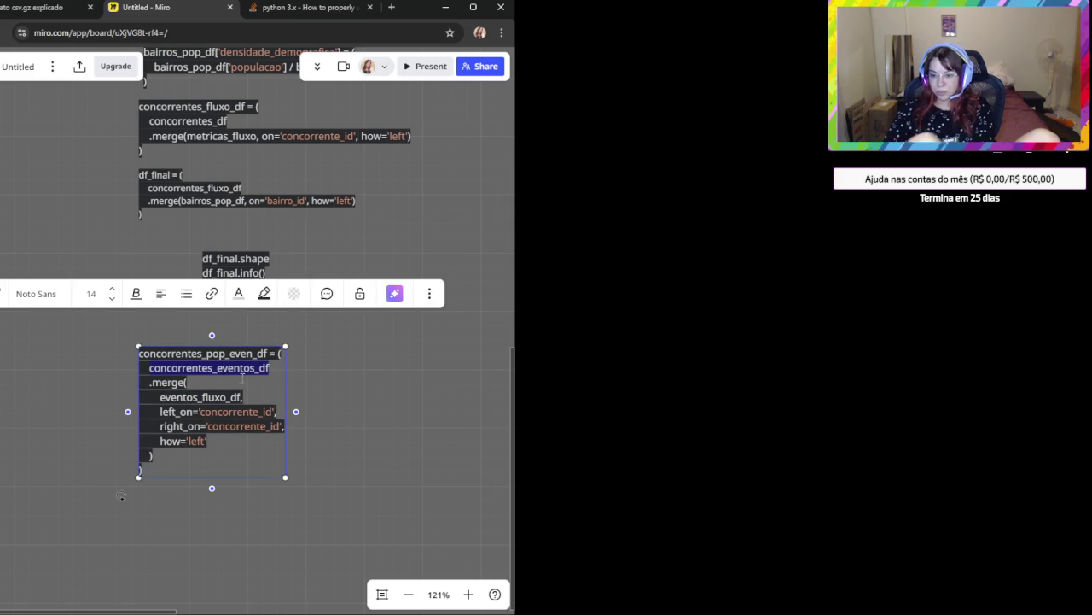
{"action": "double_click", "coordinate": [192, 397]}
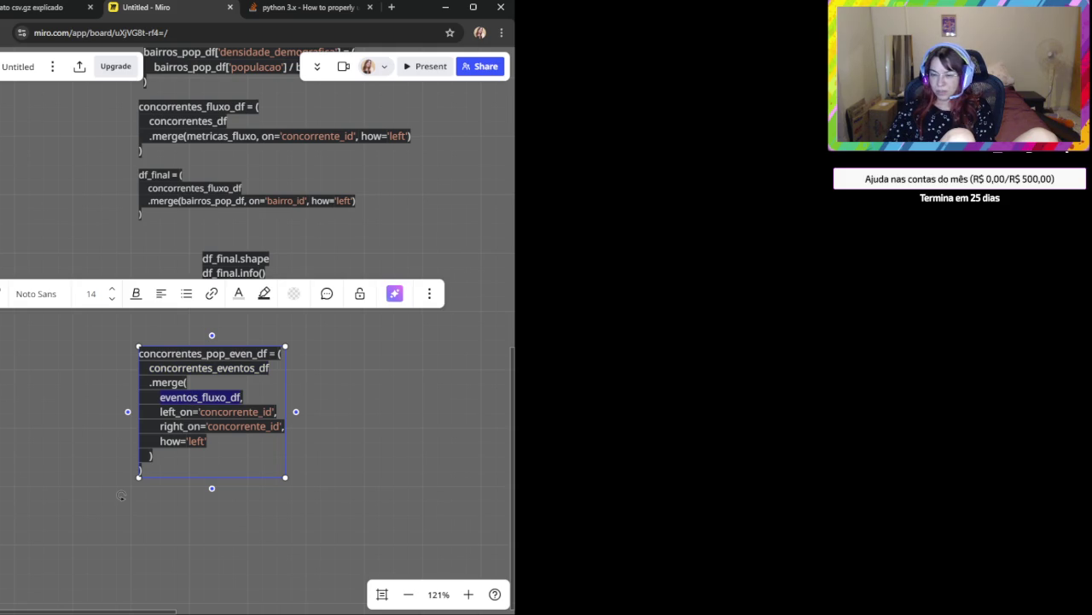
Replace eventos_fluxo with populacao so the merge joins populacao_df.
{"action": "scroll", "coordinate": [350, 410], "scroll_direction": "down", "scroll_amount": 2}
{"action": "left_click", "coordinate": [152, 398]}
{"action": "left_click", "coordinate": [180, 384]}
{"action": "key", "text": "ctrl+shift+Left"}
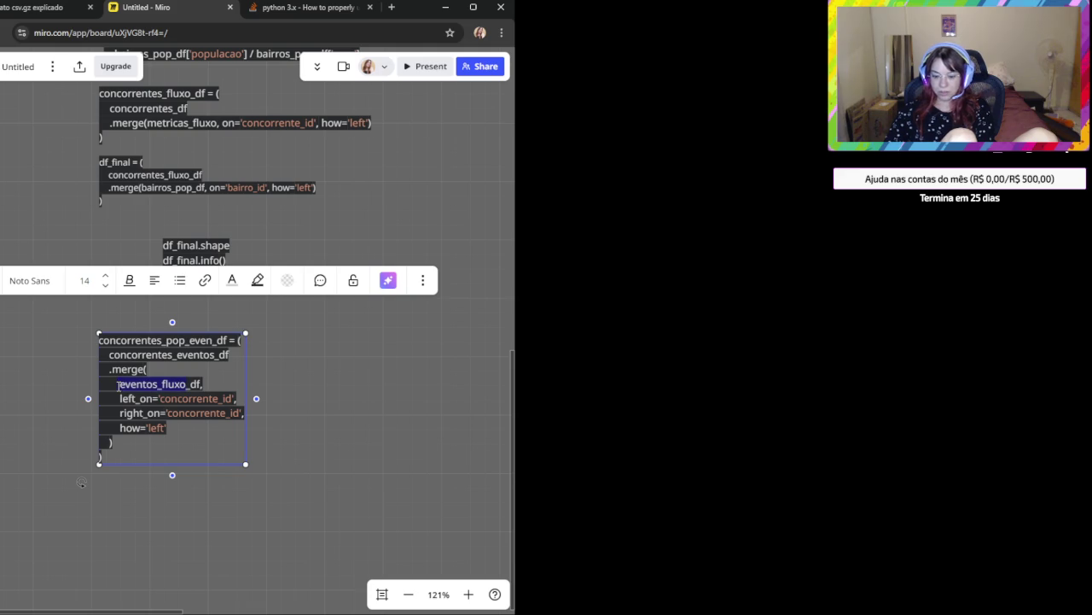
{"action": "type", "text": "populacao"}
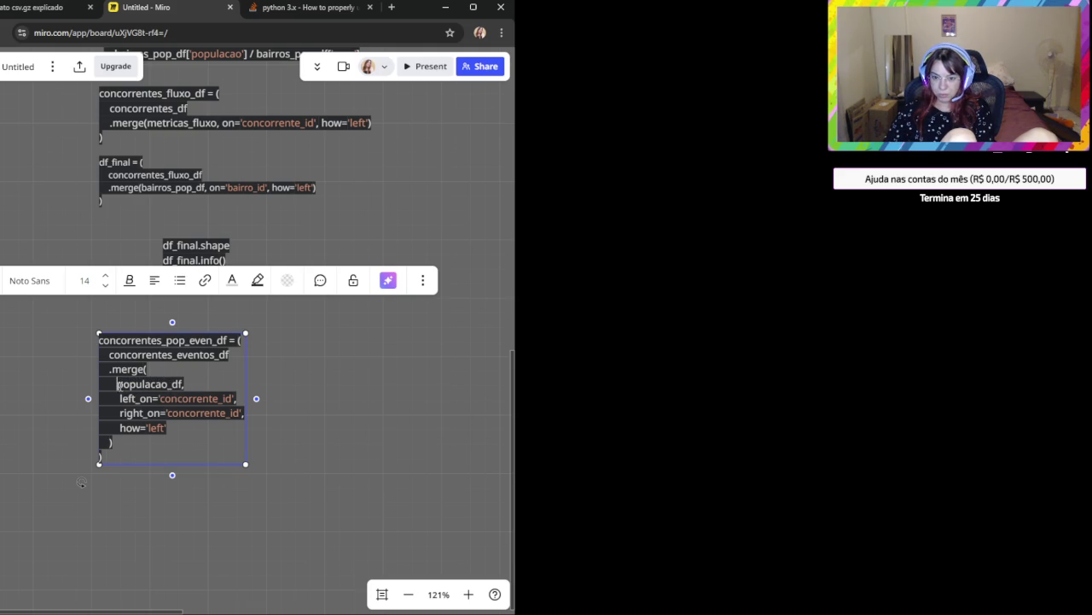
{"action": "left_click", "coordinate": [338, 476]}
Check that left_on and right_on both still read concorrente_id.
{"action": "left_click", "coordinate": [177, 399]}
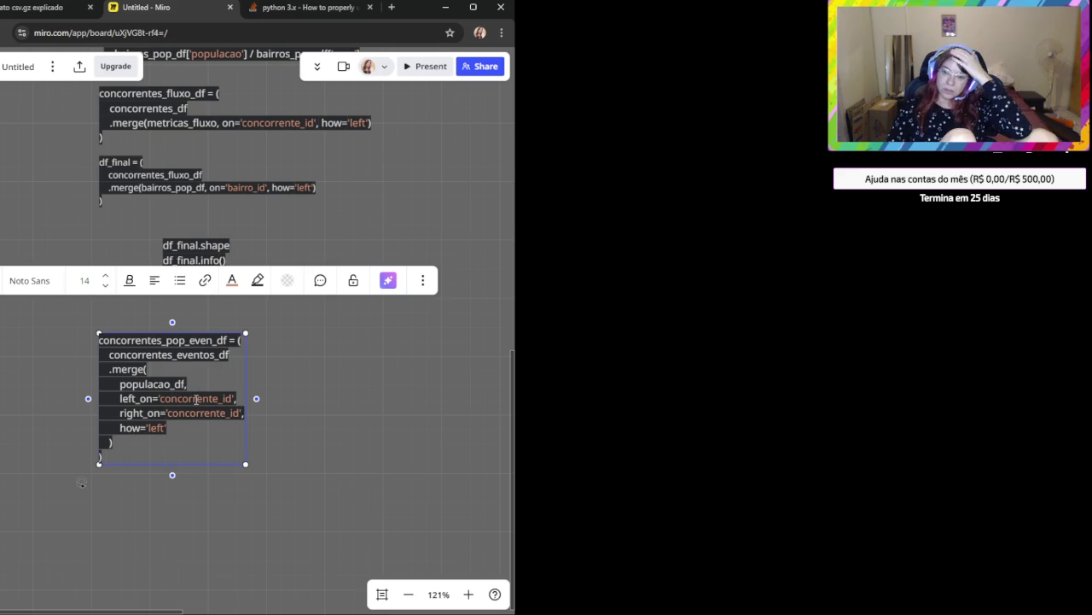
{"action": "double_click", "coordinate": [187, 399]}
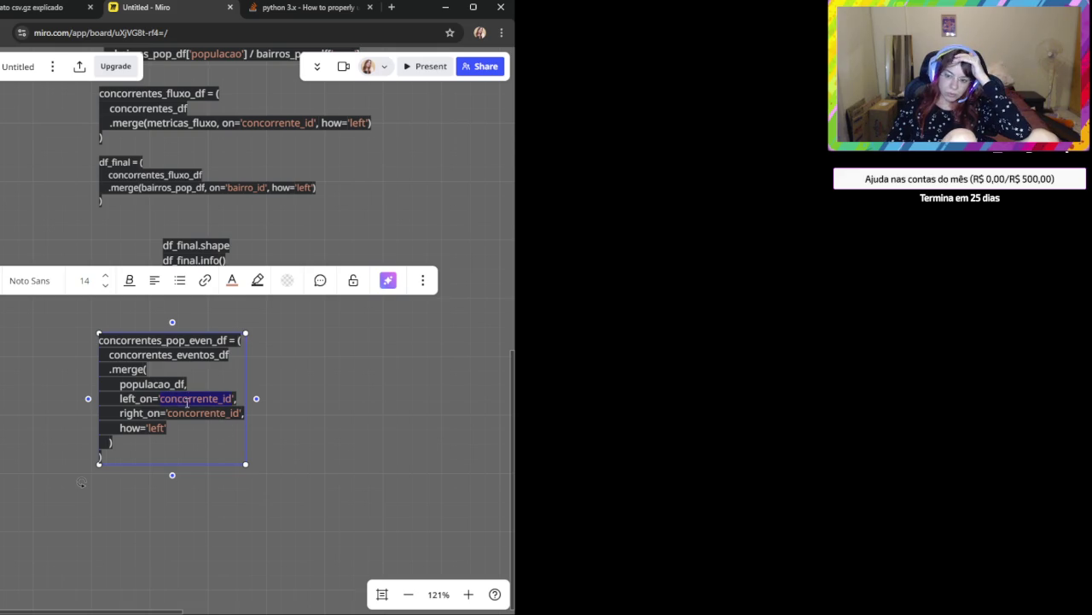
{"action": "key", "text": "Down"}
{"action": "key", "text": "Down"}
{"action": "key", "text": "Down"}
{"action": "double_click", "coordinate": [194, 413]}
{"action": "scroll", "coordinate": [345, 390], "scroll_direction": "up", "scroll_amount": 3}
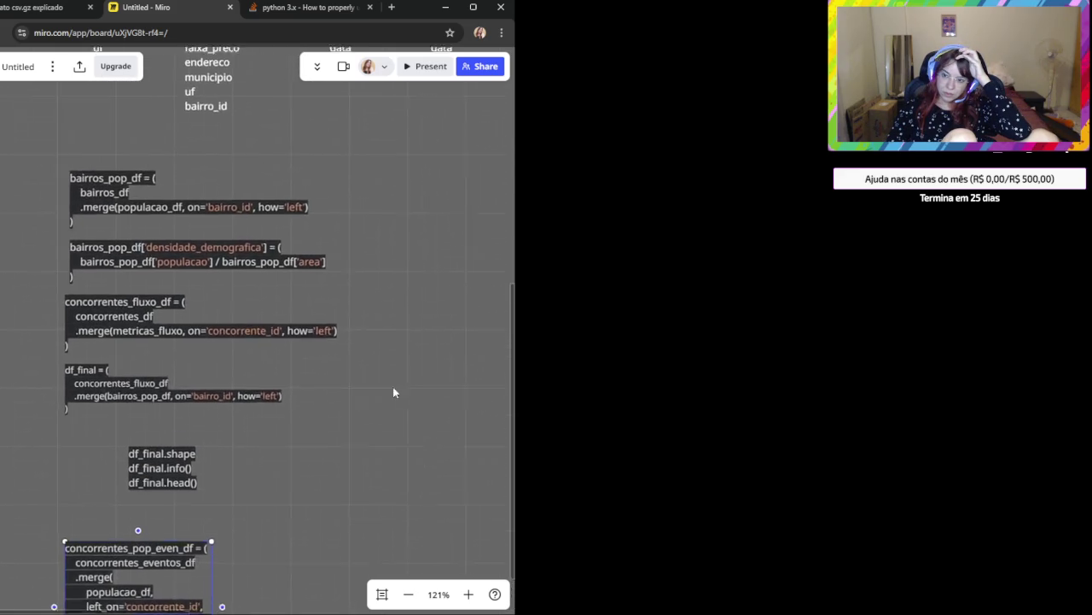
{"action": "left_click_drag", "start_coordinate": [371, 307], "coordinate": [351, 420]}
{"action": "scroll", "coordinate": [329, 402], "scroll_direction": "up", "scroll_amount": 1}
{"action": "scroll", "coordinate": [242, 479], "scroll_direction": "up", "scroll_amount": 3}
{"action": "scroll", "coordinate": [261, 564], "scroll_direction": "up", "scroll_amount": 3}
{"action": "scroll", "coordinate": [213, 459], "scroll_direction": "up", "scroll_amount": 1}
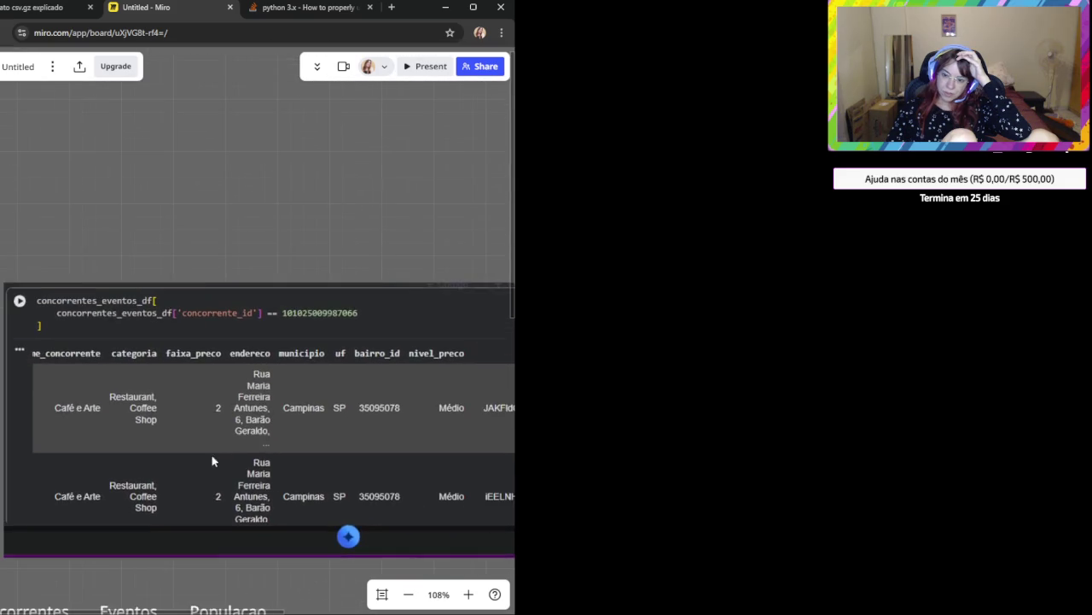
{"action": "scroll", "coordinate": [231, 367], "scroll_direction": "down", "scroll_amount": 3}
{"action": "scroll", "coordinate": [308, 347], "scroll_direction": "up", "scroll_amount": 1}
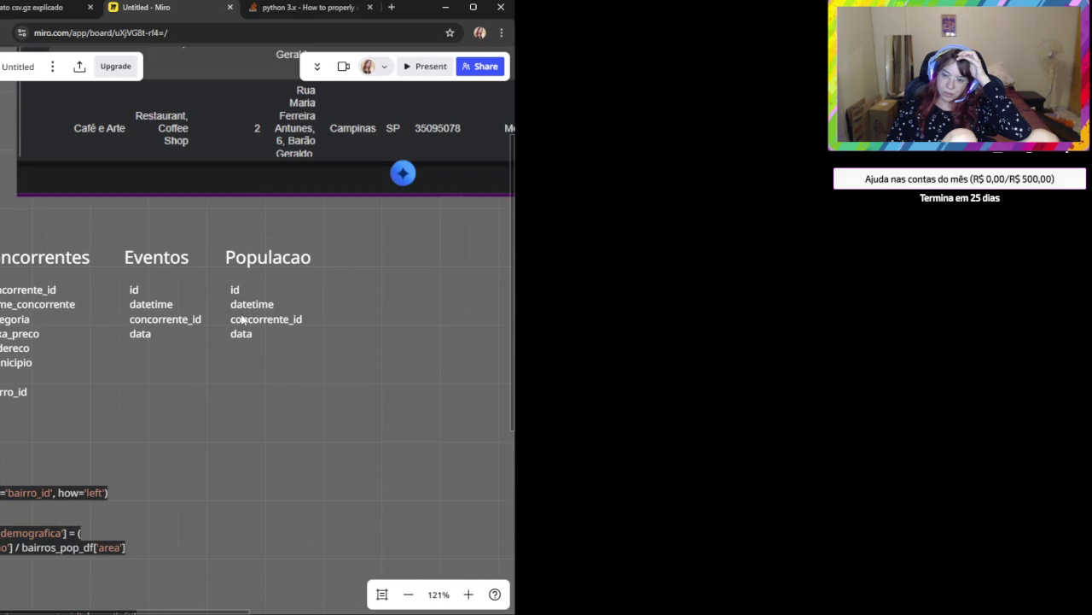
{"action": "left_click", "coordinate": [242, 319]}
{"action": "left_click_drag", "start_coordinate": [215, 399], "coordinate": [307, 278]}
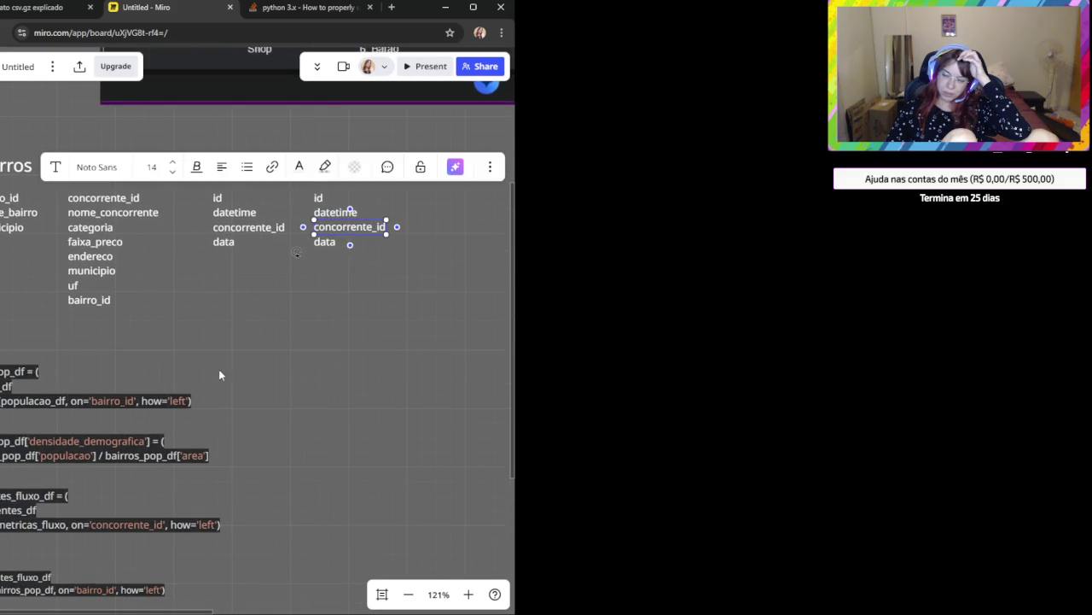
{"action": "scroll", "coordinate": [226, 366], "scroll_direction": "down", "scroll_amount": 3}
{"action": "scroll", "coordinate": [342, 248], "scroll_direction": "down", "scroll_amount": 2}
{"action": "left_click", "coordinate": [151, 445]}
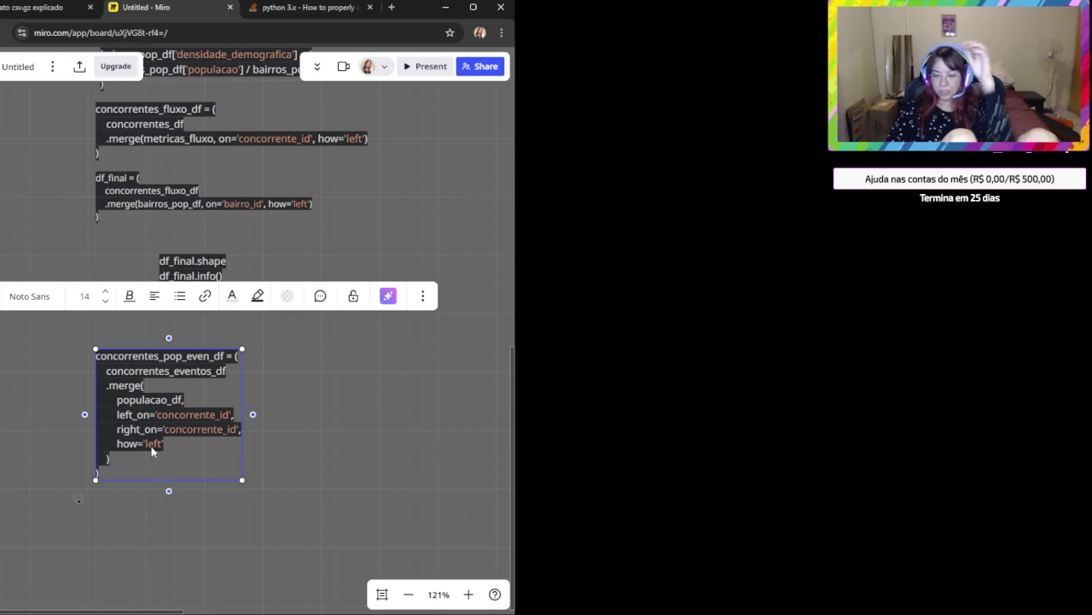
{"action": "key", "text": "Escape"}
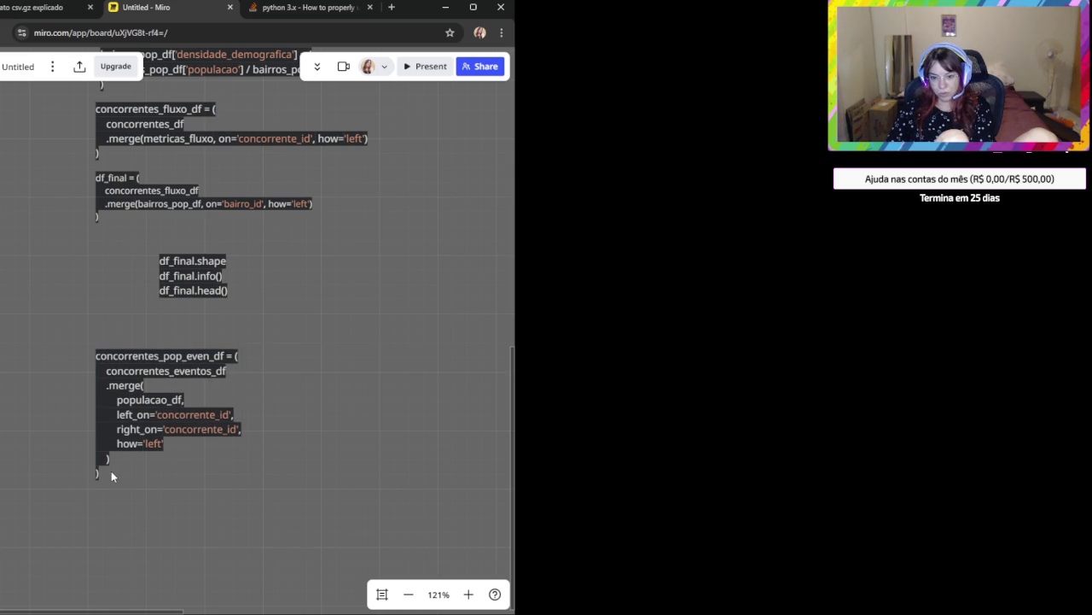
{"action": "left_click", "coordinate": [111, 472]}
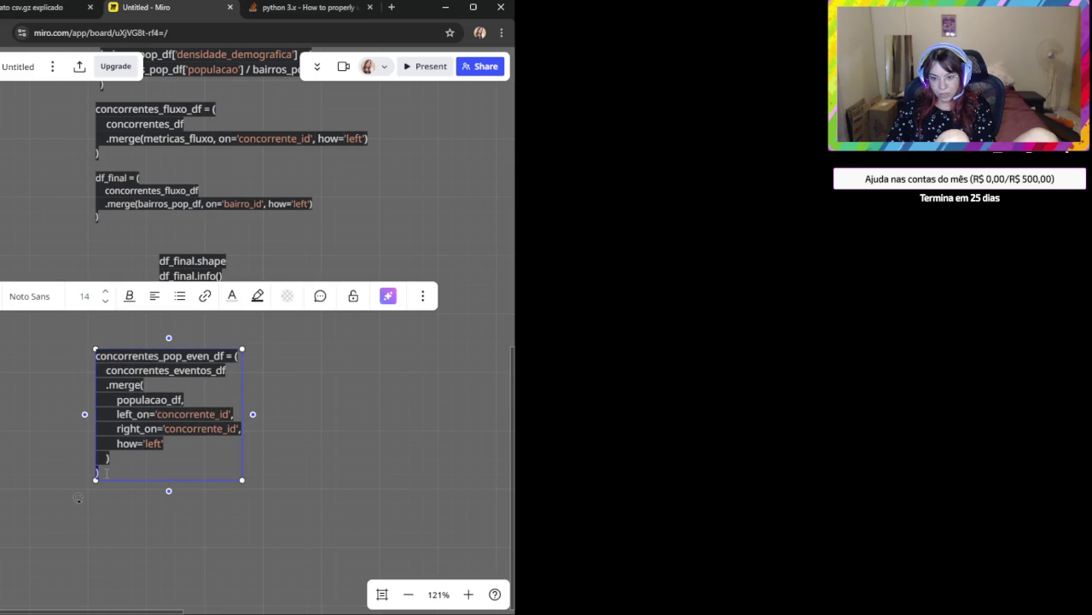
{"action": "key", "text": "Escape"}
{"action": "left_click", "coordinate": [114, 472]}
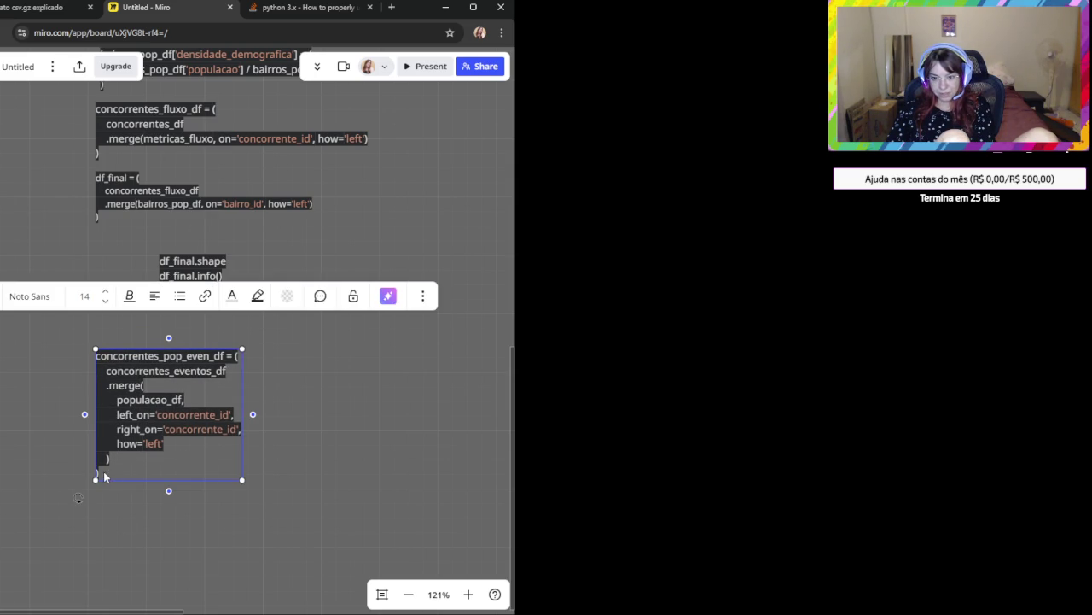
{"action": "left_click_drag", "start_coordinate": [103, 471], "coordinate": [86, 340]}
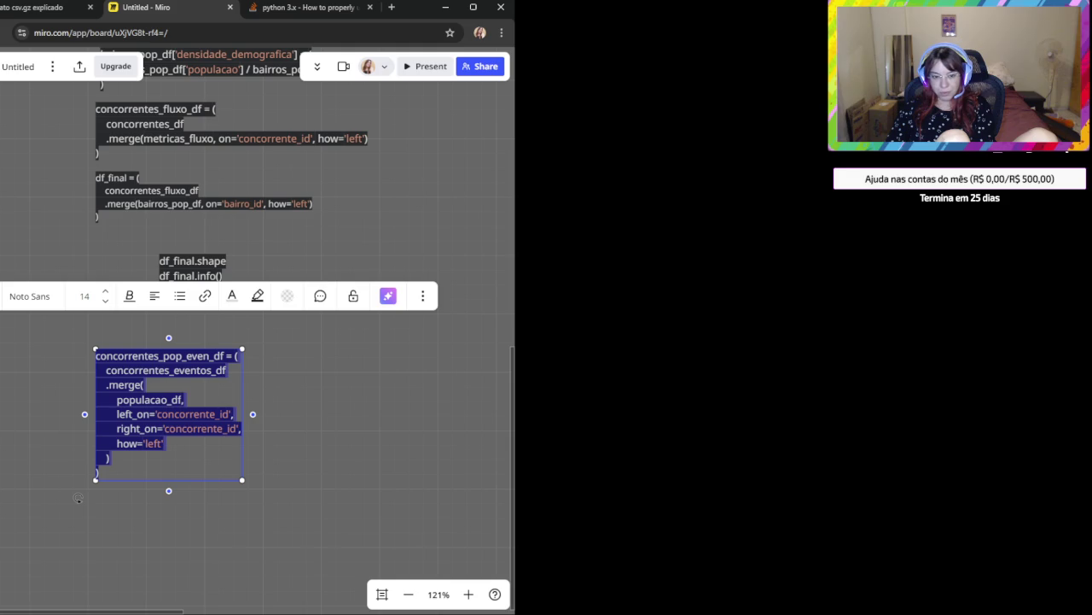